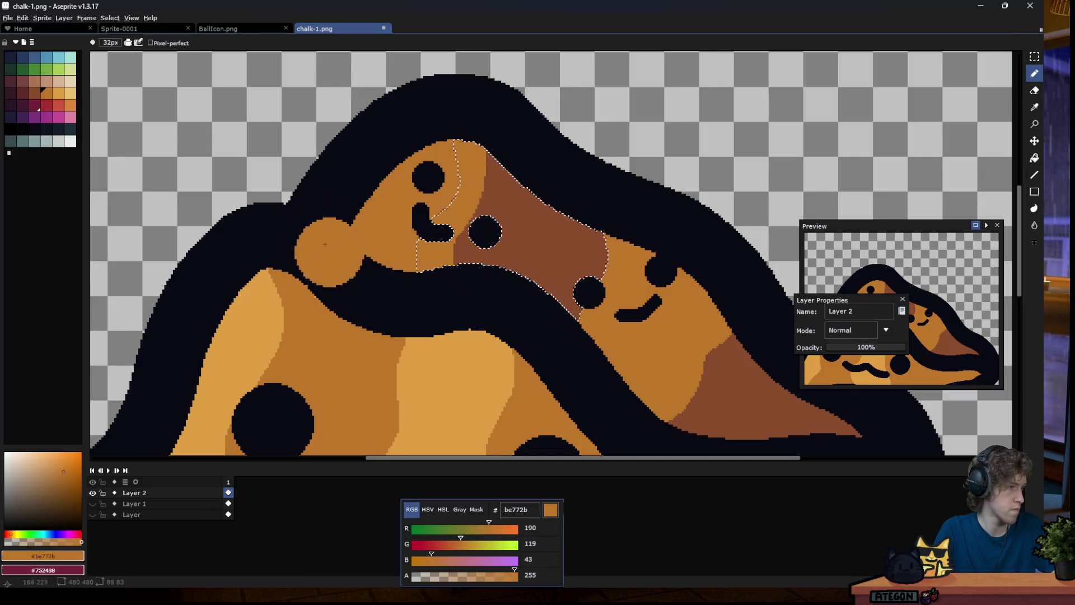
Clear the marquee selection around the dune's upper face using the Rectangular Marquee tool.
scroll(325, 201, down, 1)
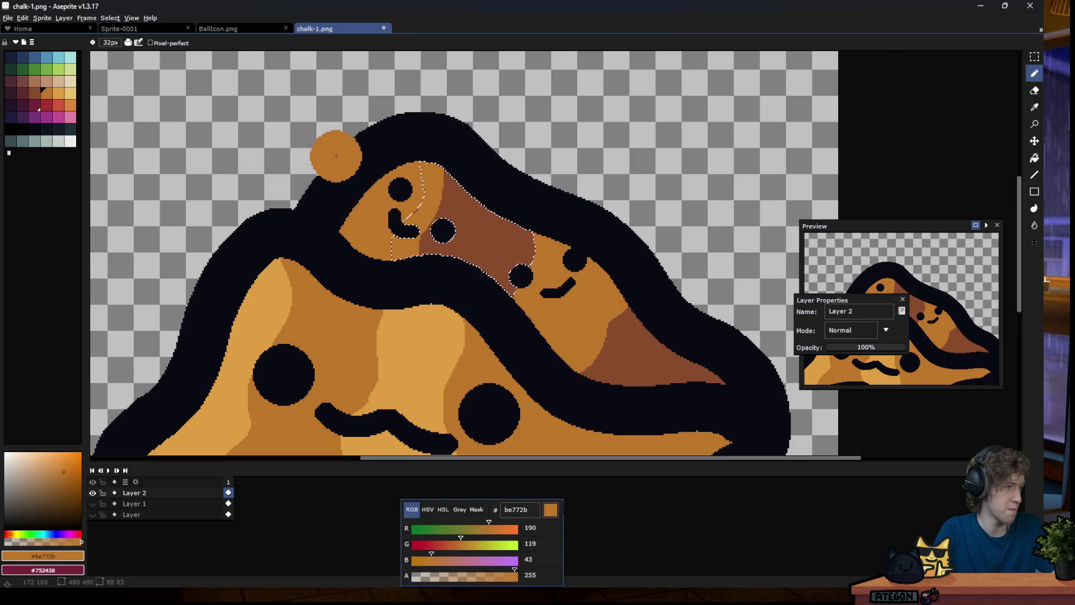
key(m)
click(572, 157)
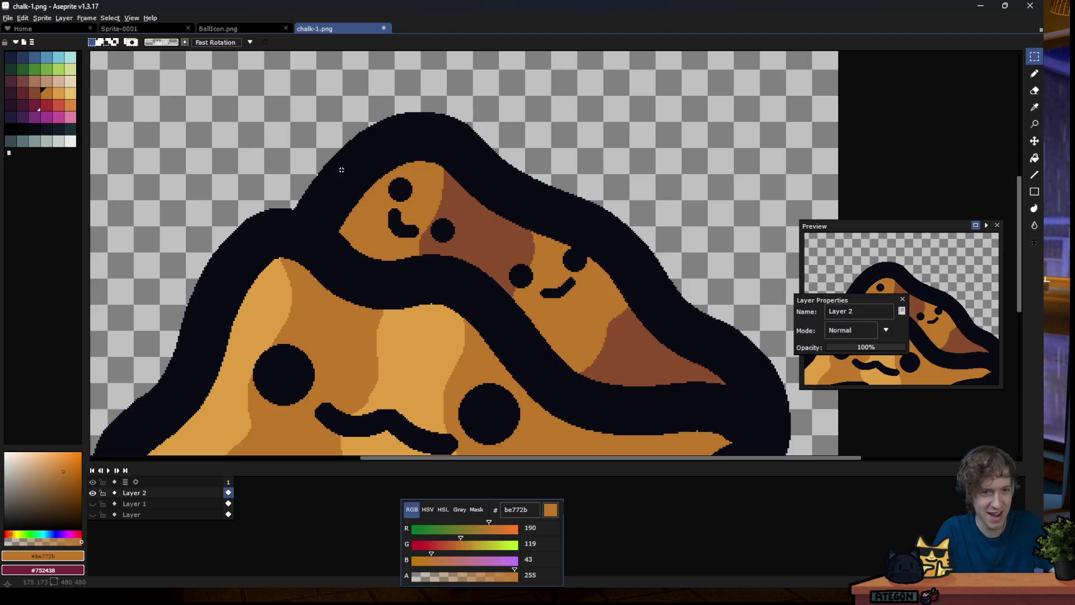
scroll(340, 186, down, 3)
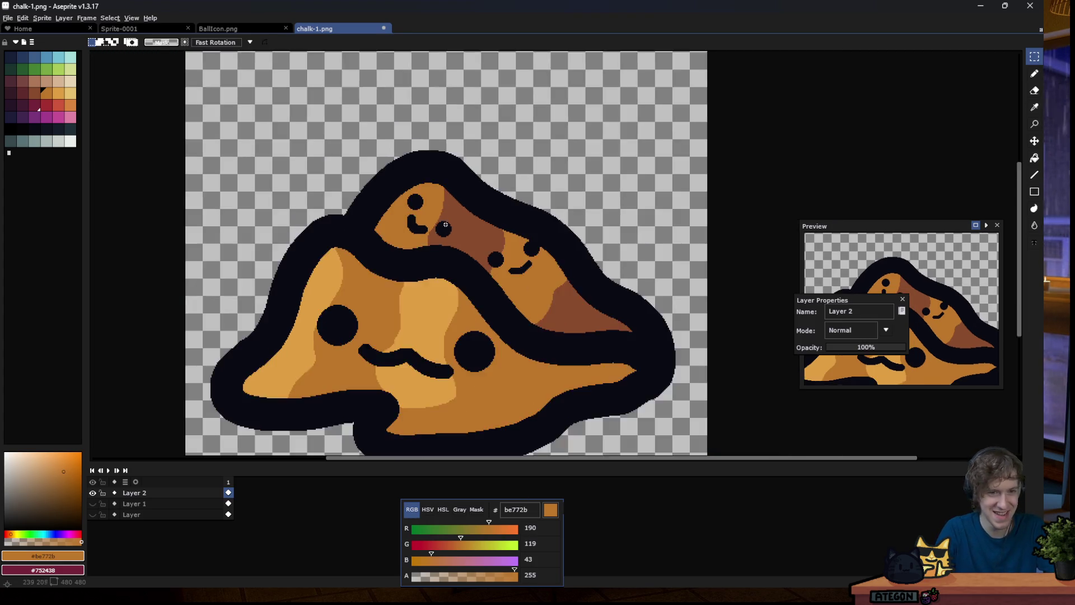
scroll(340, 185, down, 2)
scroll(458, 220, down, 1)
scroll(459, 220, up, 1)
scroll(459, 220, up, 2)
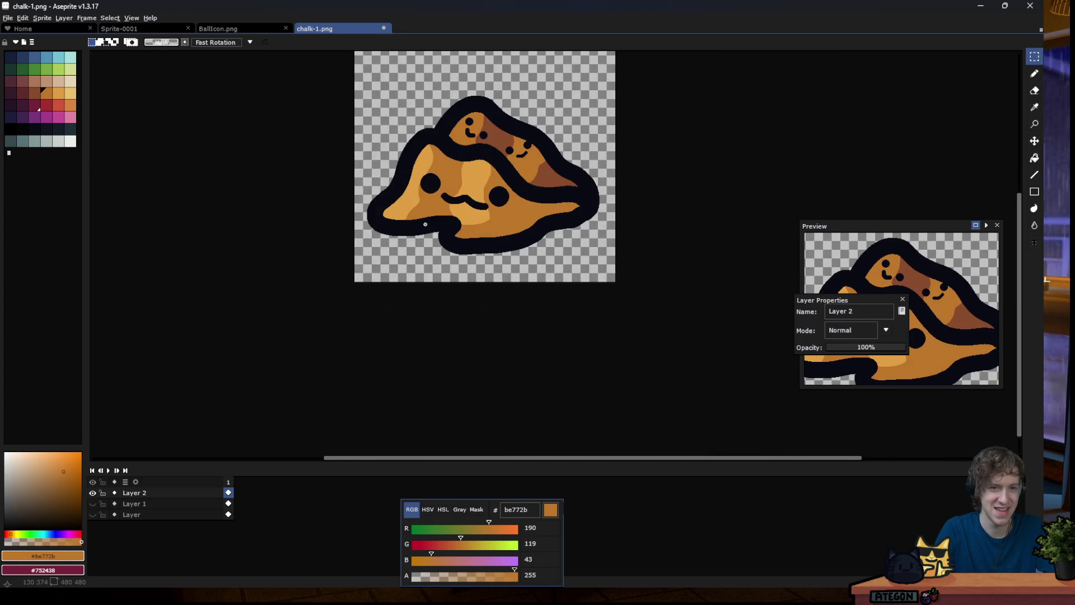
scroll(472, 141, up, 2)
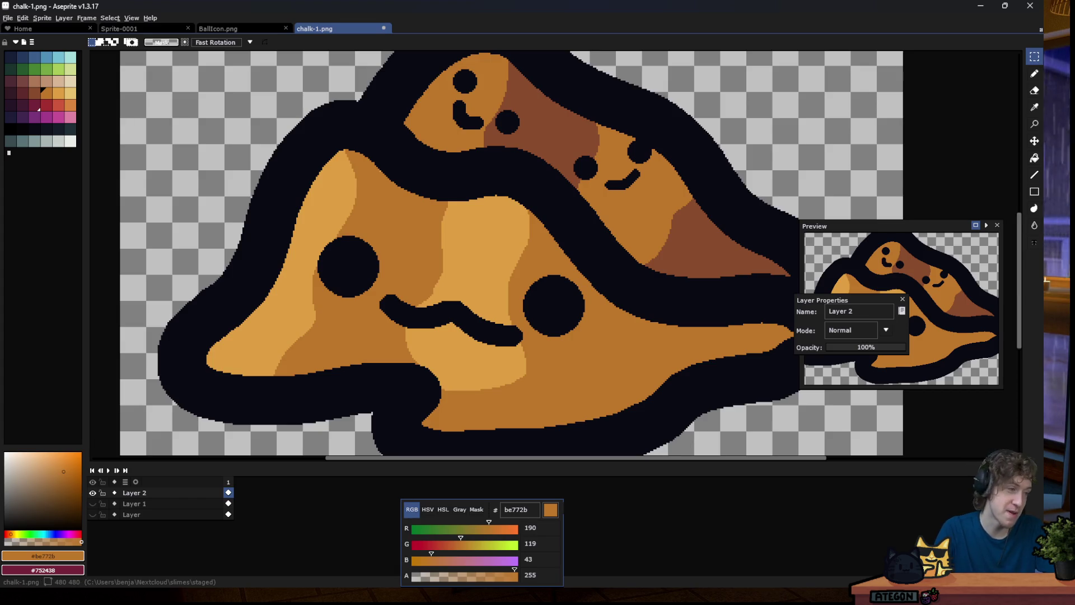
Pick black from the eye outline, undoing a stray test dot.
key(b)
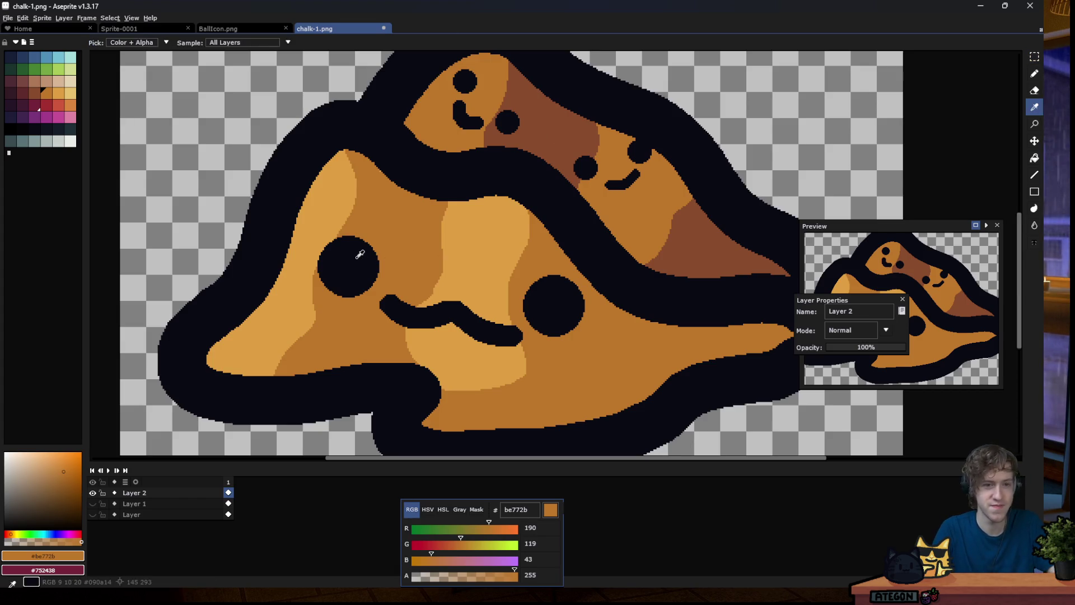
alt+click(353, 255)
click(359, 221)
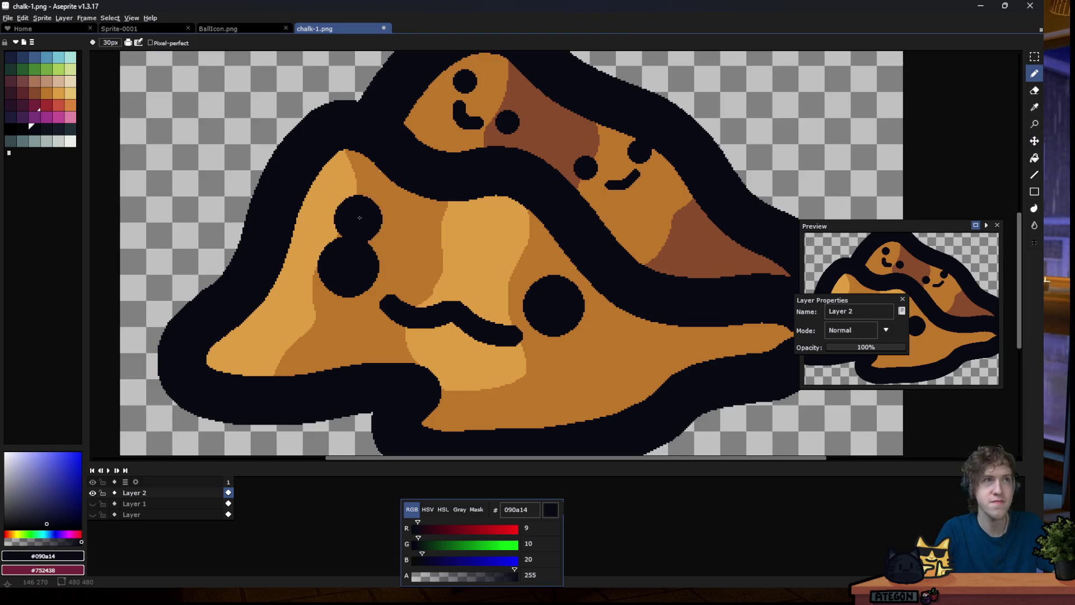
key(ctrl+z)
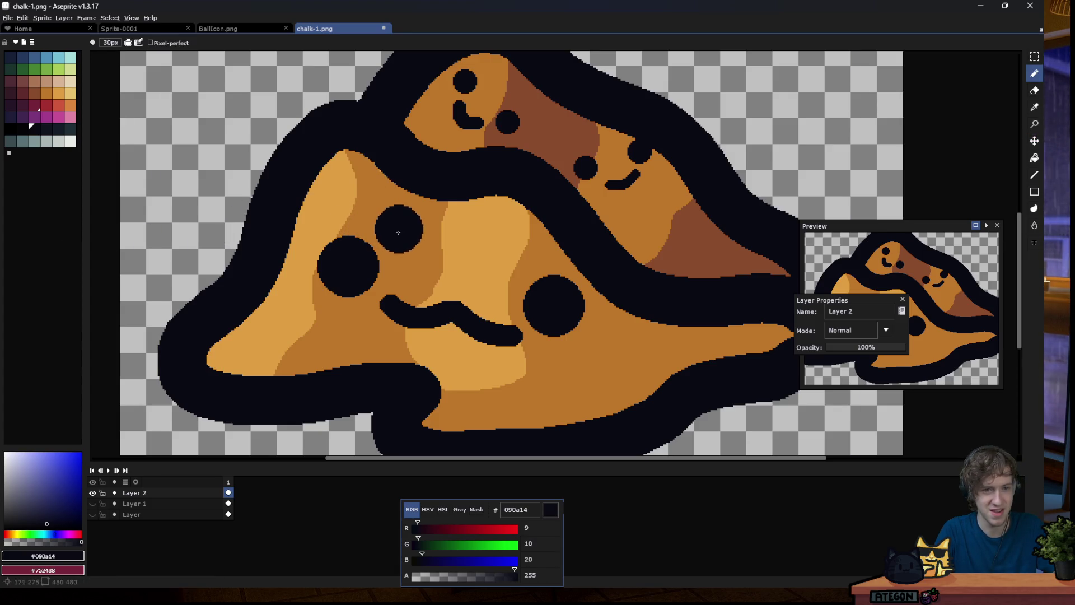
Reduce the pencil brush size to 22px.
scroll(389, 238, down, 3)
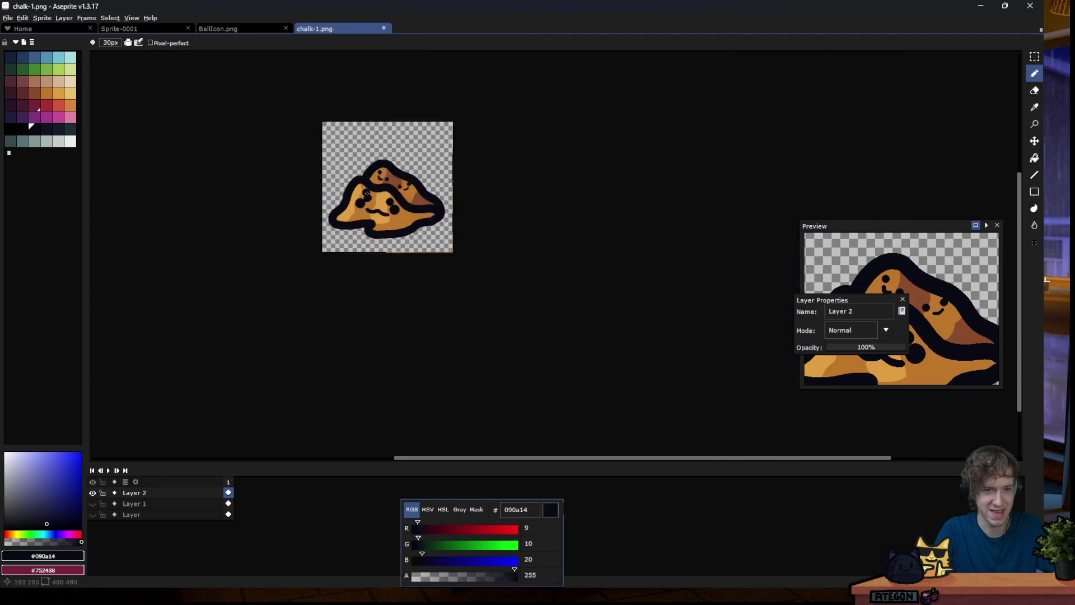
scroll(378, 220, down, 1)
scroll(378, 219, down, 1)
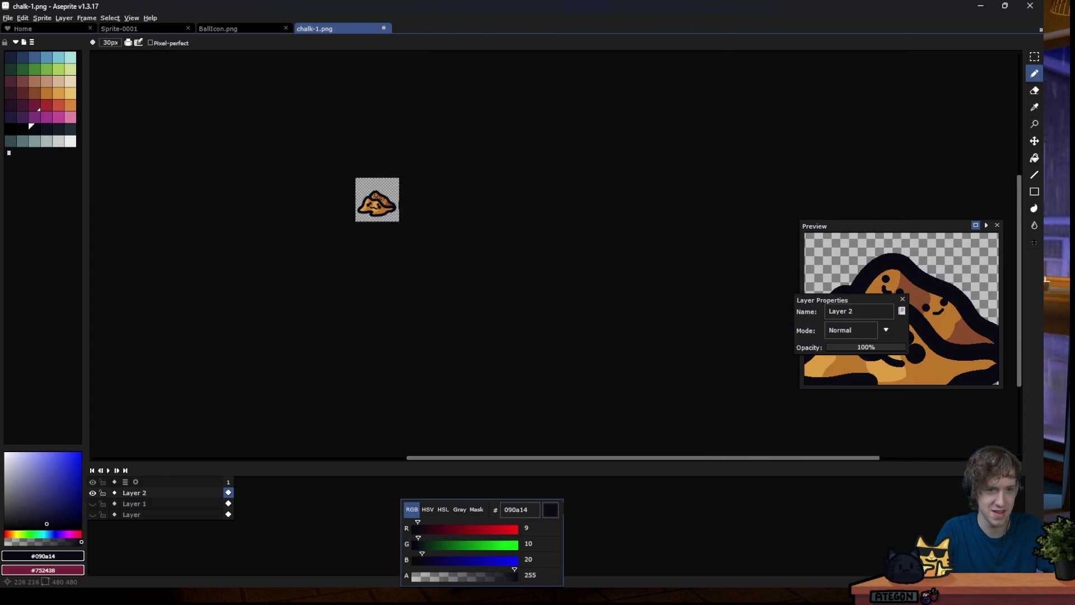
scroll(375, 197, up, 2)
scroll(372, 204, up, 1)
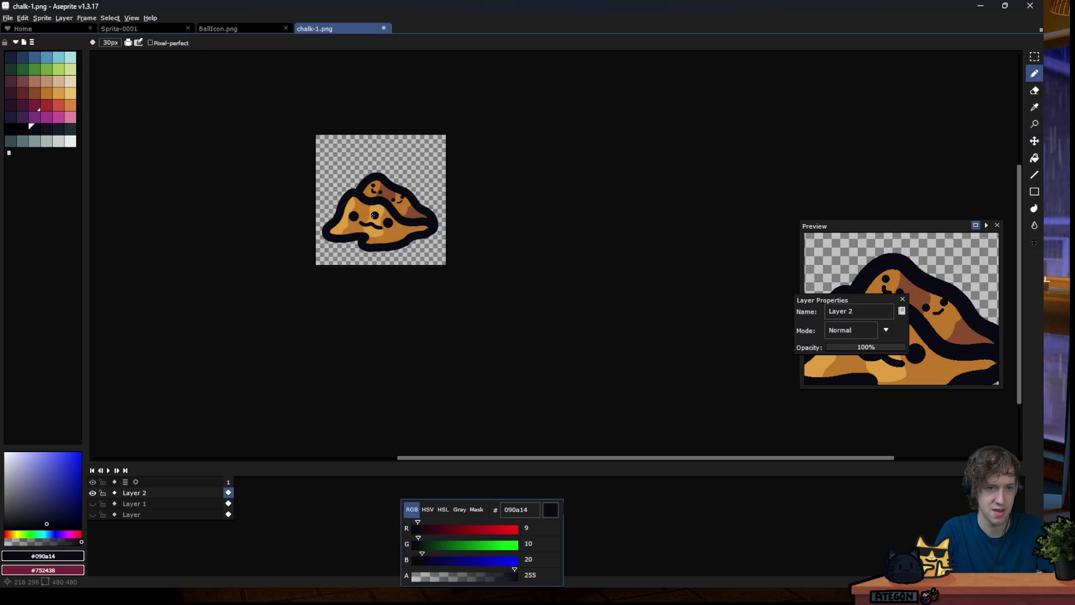
scroll(368, 215, up, 4)
key(minus)
key(minus)
key(minus)
key(minus)
key(minus)
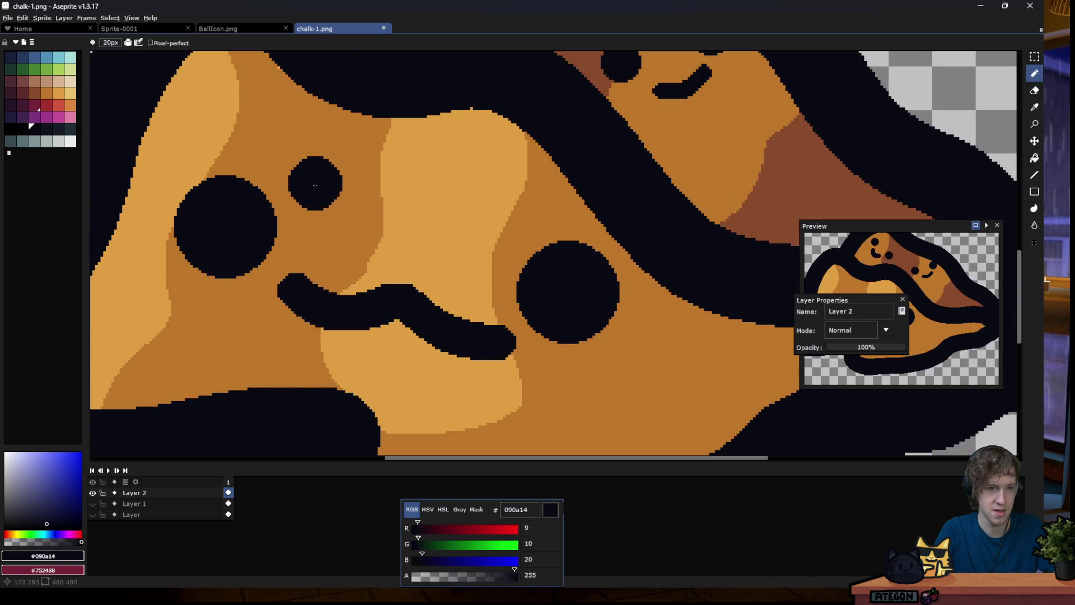
key(minus)
key(minus)
key(minus)
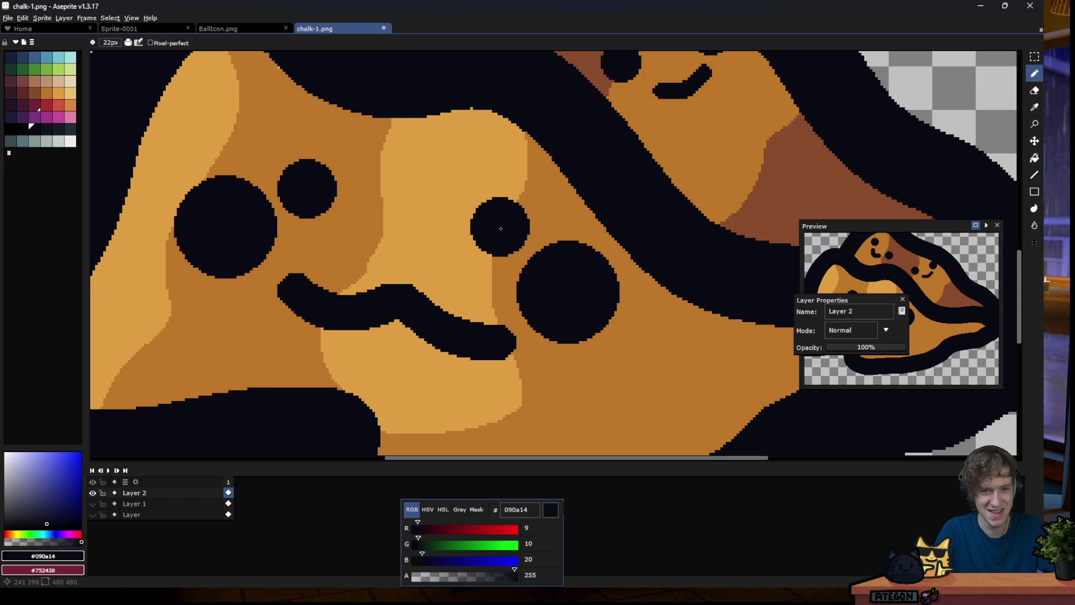
Stamp a small black dot against the upper-right edge of the big face's left eye.
scroll(353, 261, down, 7)
scroll(353, 261, down, 2)
scroll(359, 271, down, 1)
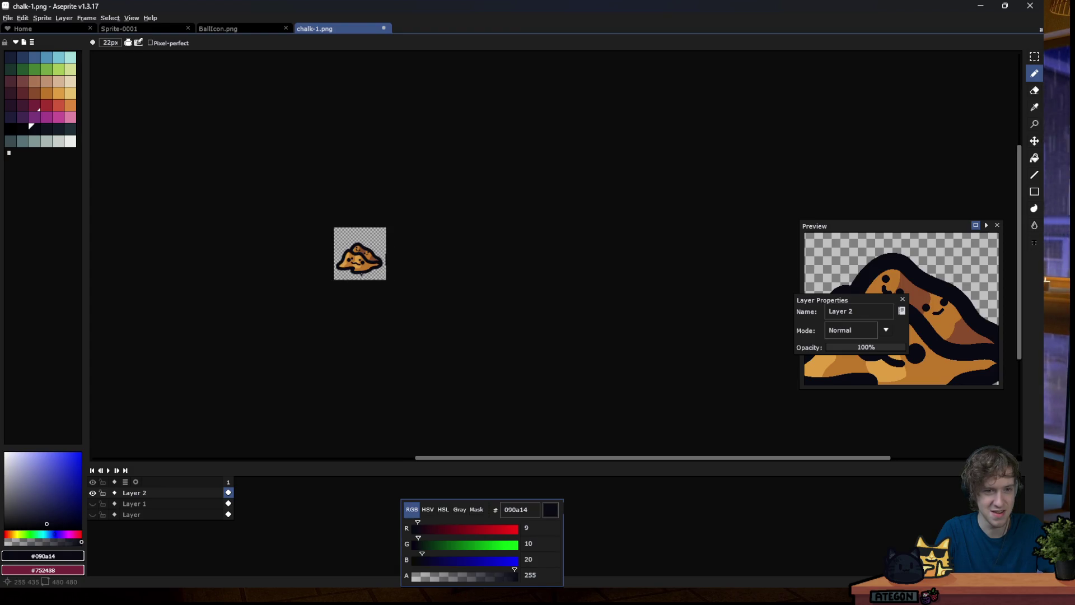
scroll(361, 271, up, 1)
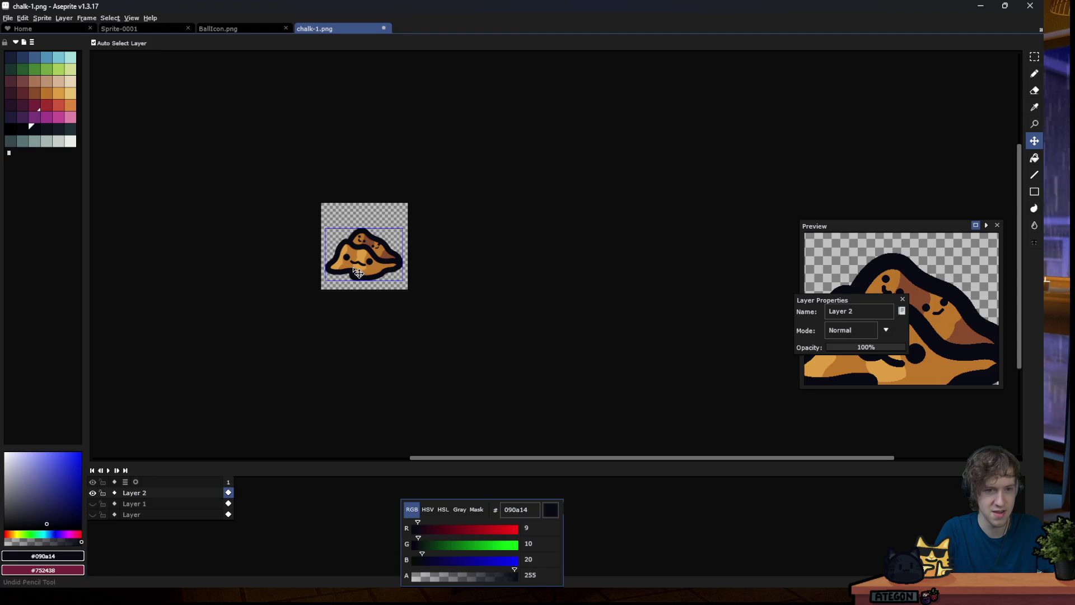
scroll(347, 224, up, 4)
scroll(335, 172, up, 2)
click(334, 156)
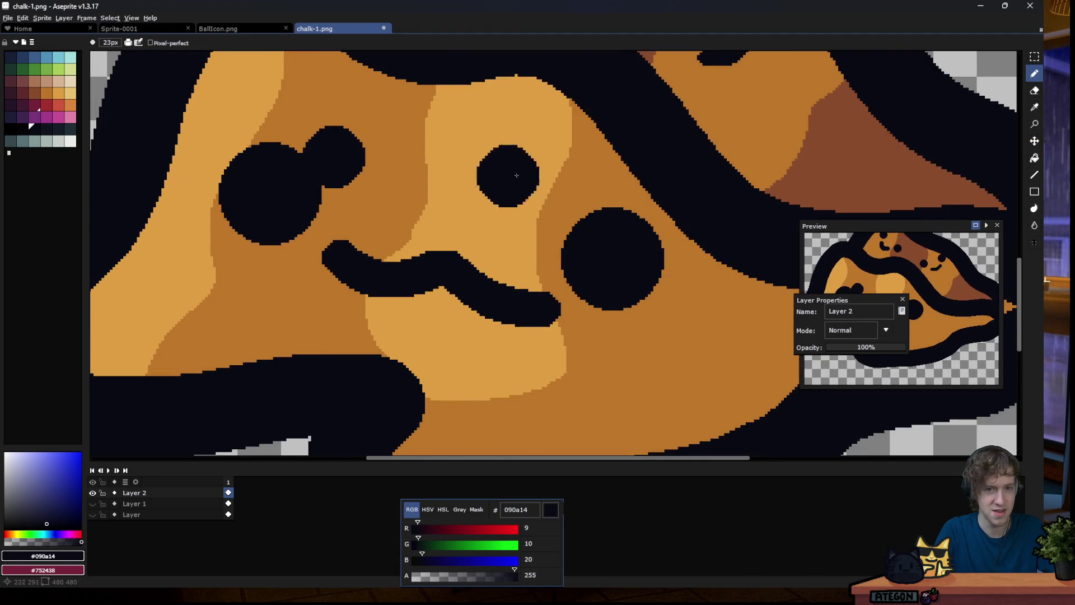
Add a small dot at the right eye's top and shrink the brush for thin eyebrows.
click(555, 210)
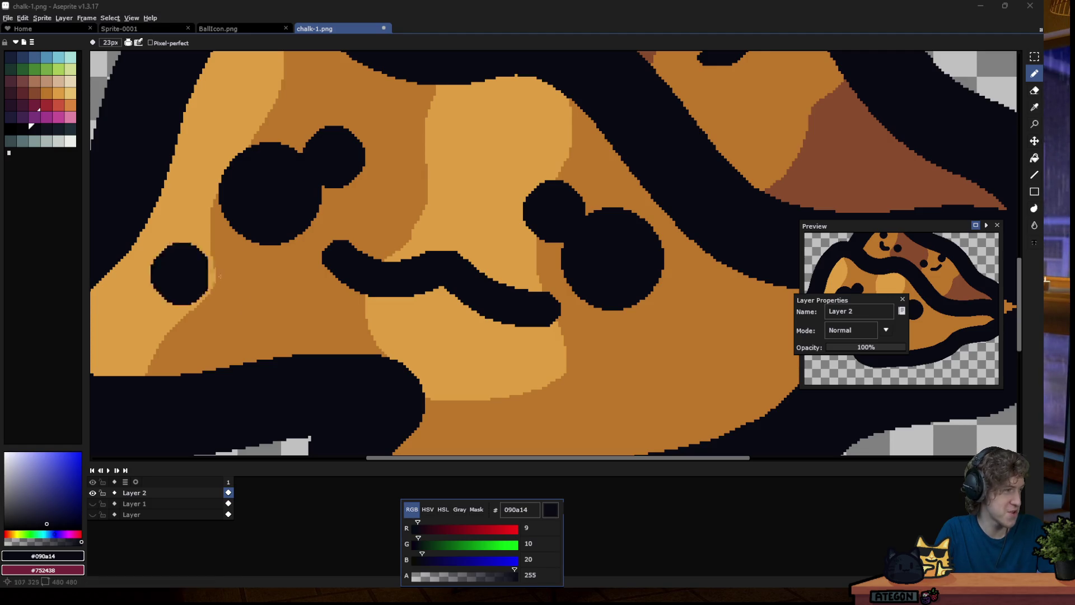
scroll(501, 250, down, 8)
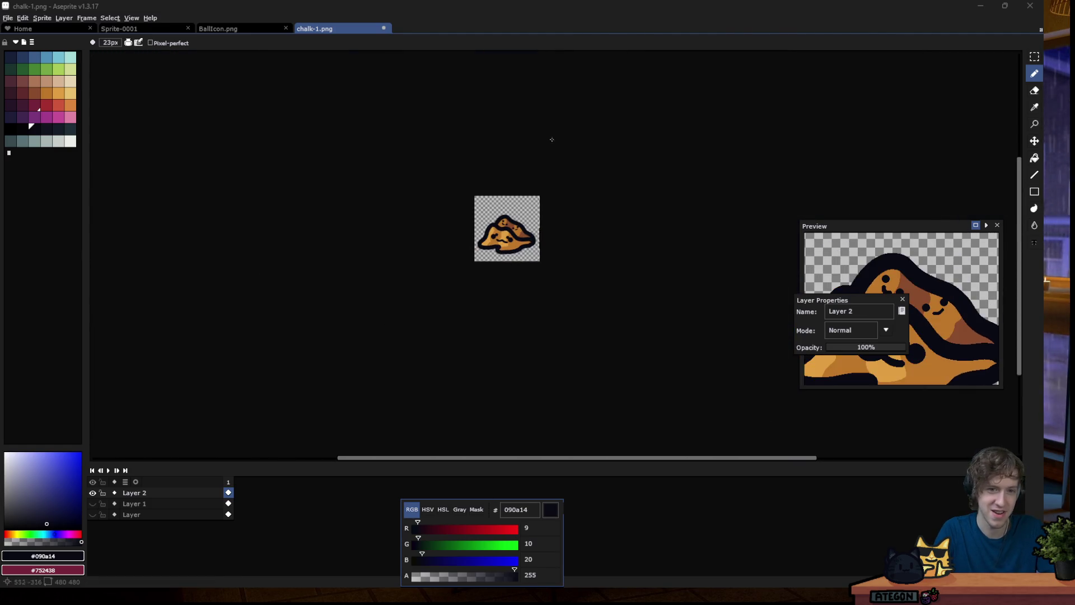
scroll(465, 284, down, 2)
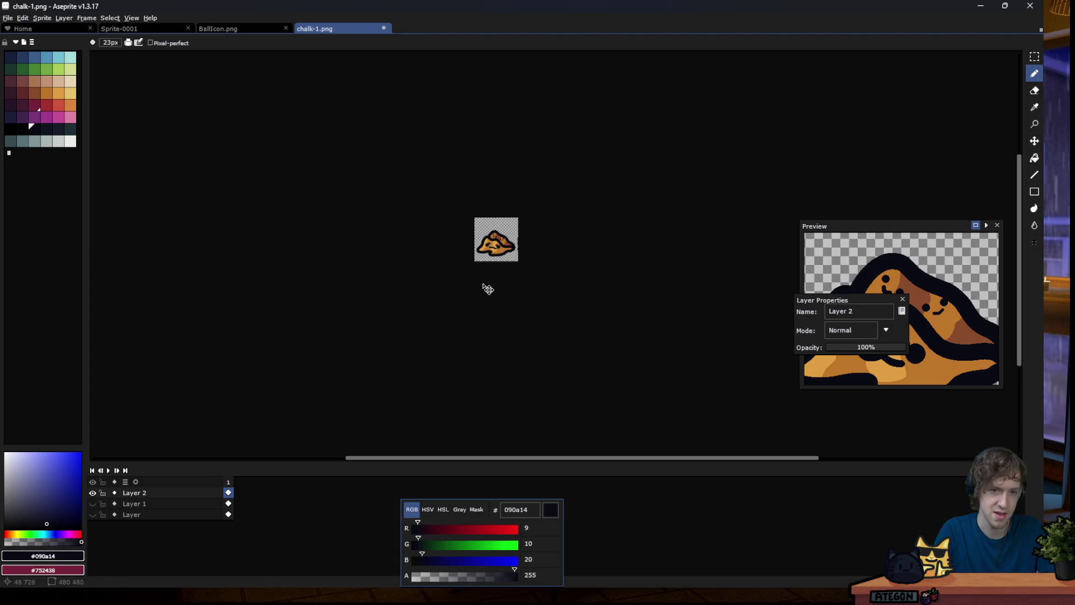
scroll(492, 249, up, 8)
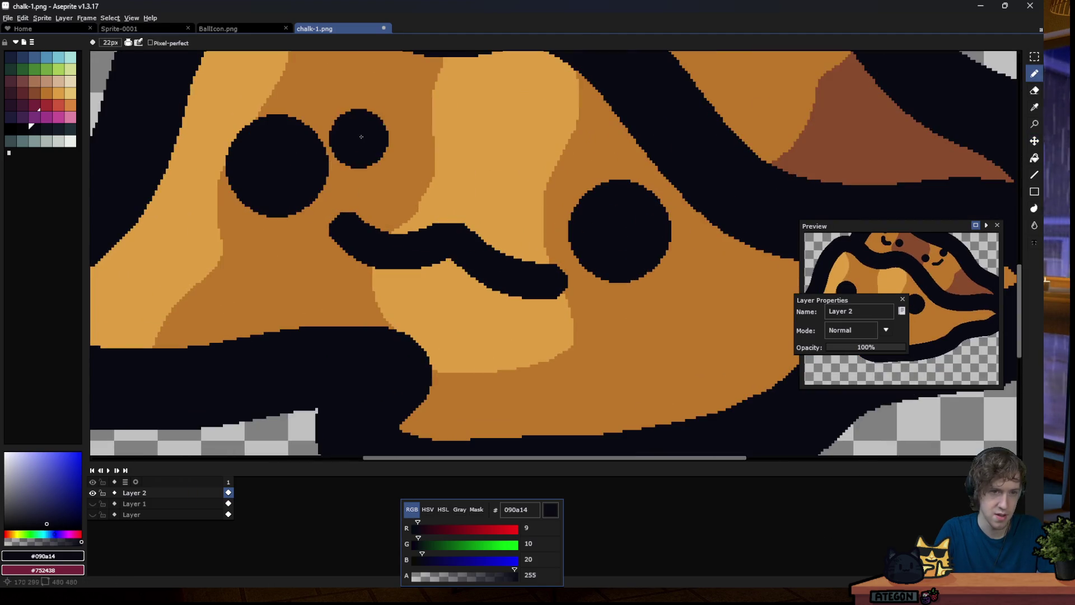
key(minus)
key(minus)
key(minus)
Sketch trial slanted and wavy eyebrow strokes above the big face's left eye.
drag(312, 90, 361, 134)
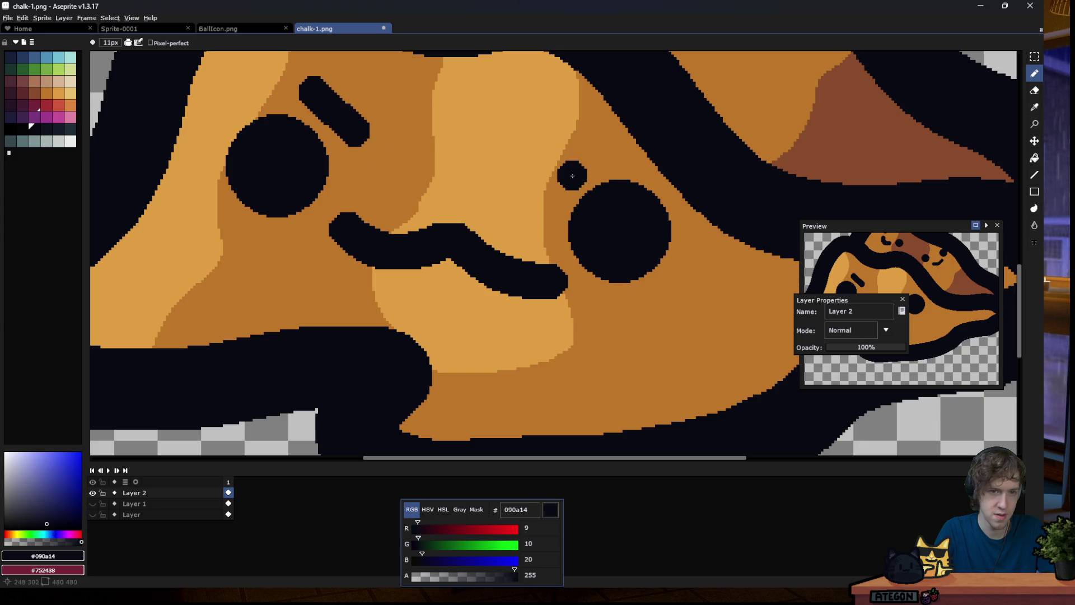
drag(599, 137, 532, 193)
scroll(473, 287, down, 3)
scroll(473, 287, down, 4)
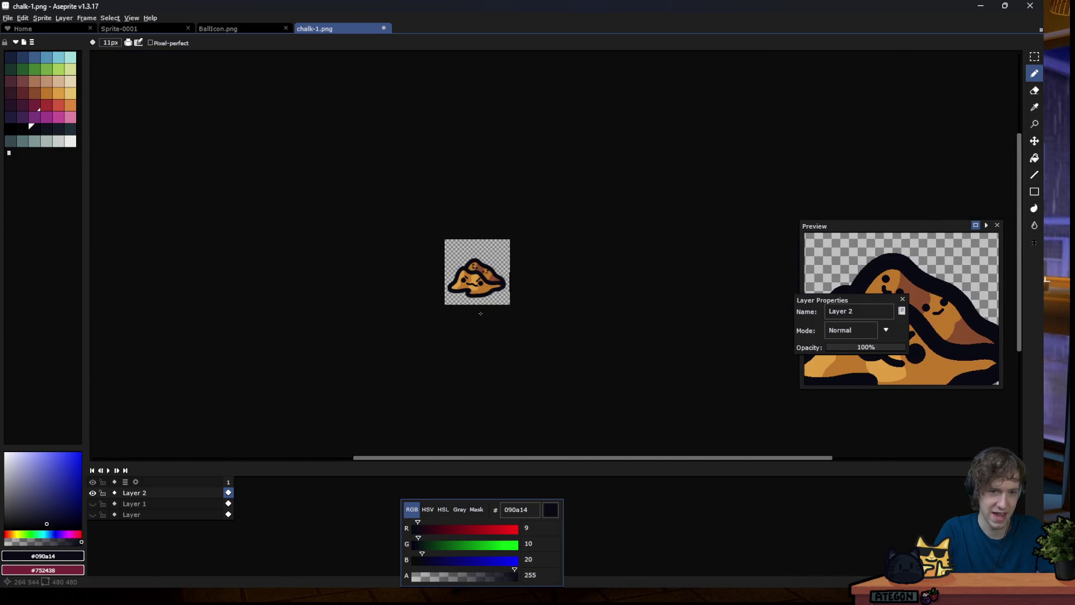
scroll(476, 302, up, 1)
scroll(469, 288, up, 1)
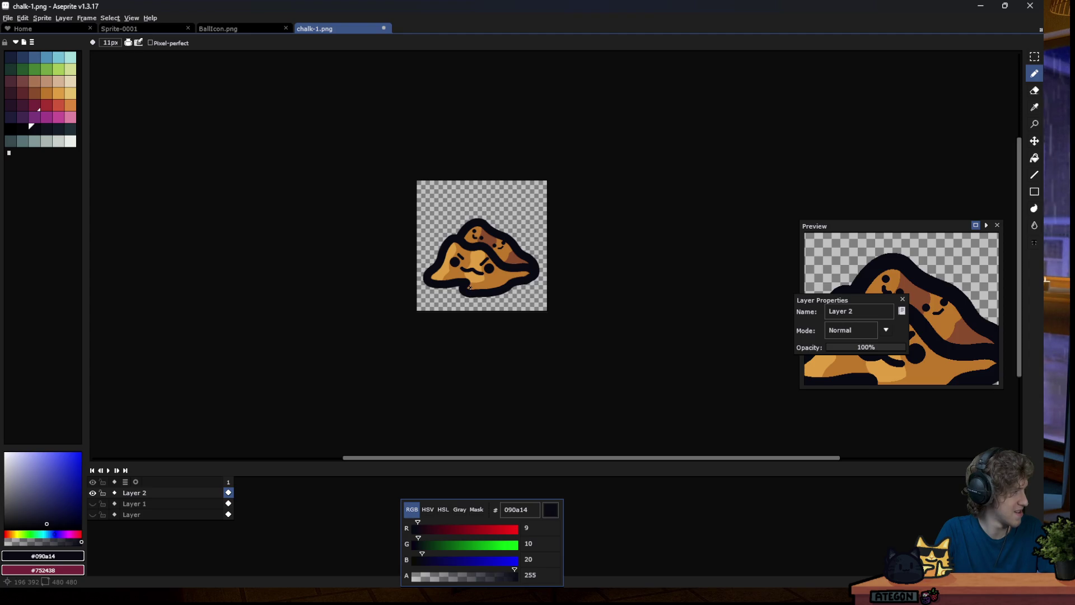
scroll(448, 274, up, 1)
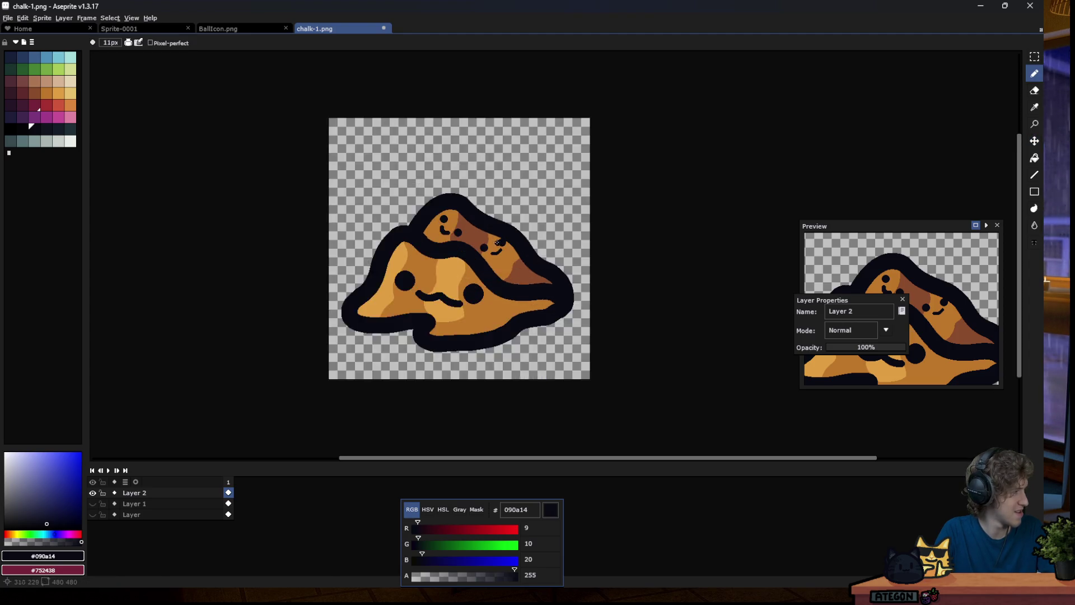
scroll(429, 270, up, 1)
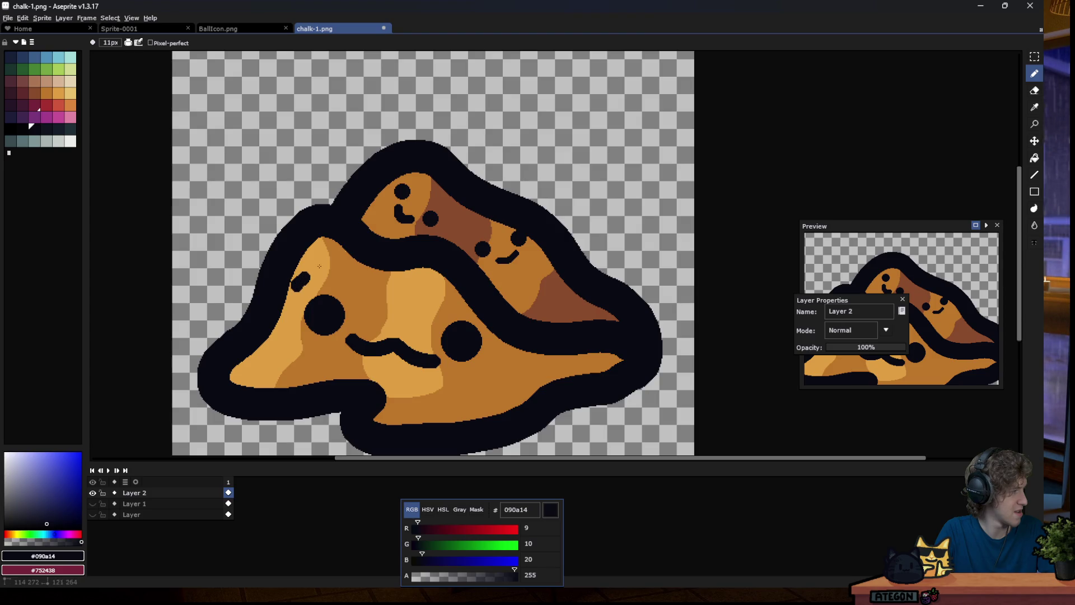
drag(301, 280, 364, 273)
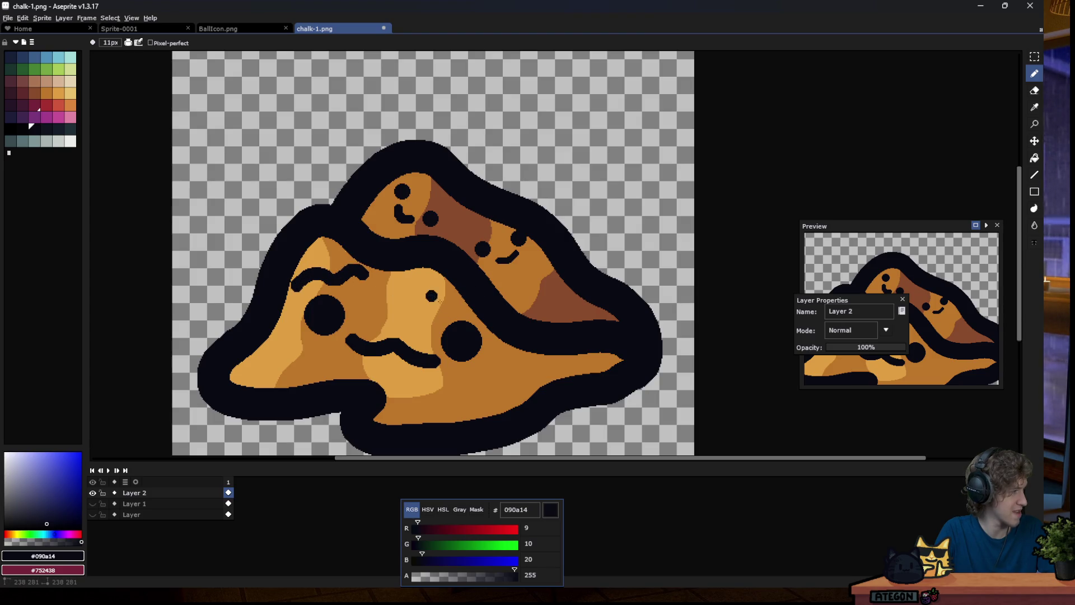
Draw an arched black eyebrow over the left eye and a dark stroke beside the right eye.
scroll(549, 328, down, 3)
scroll(555, 339, down, 1)
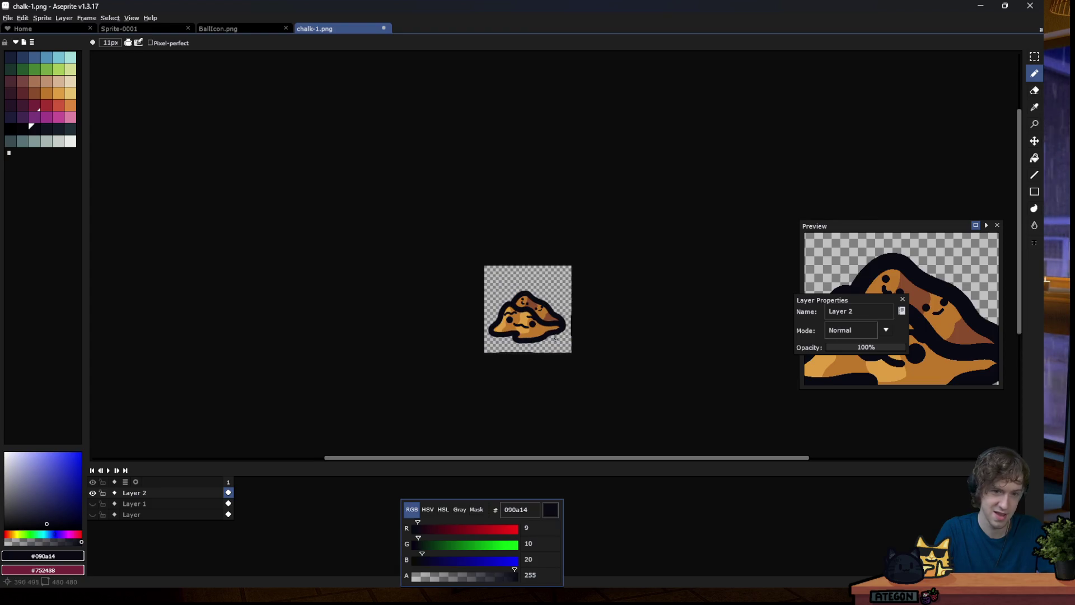
scroll(518, 324, up, 2)
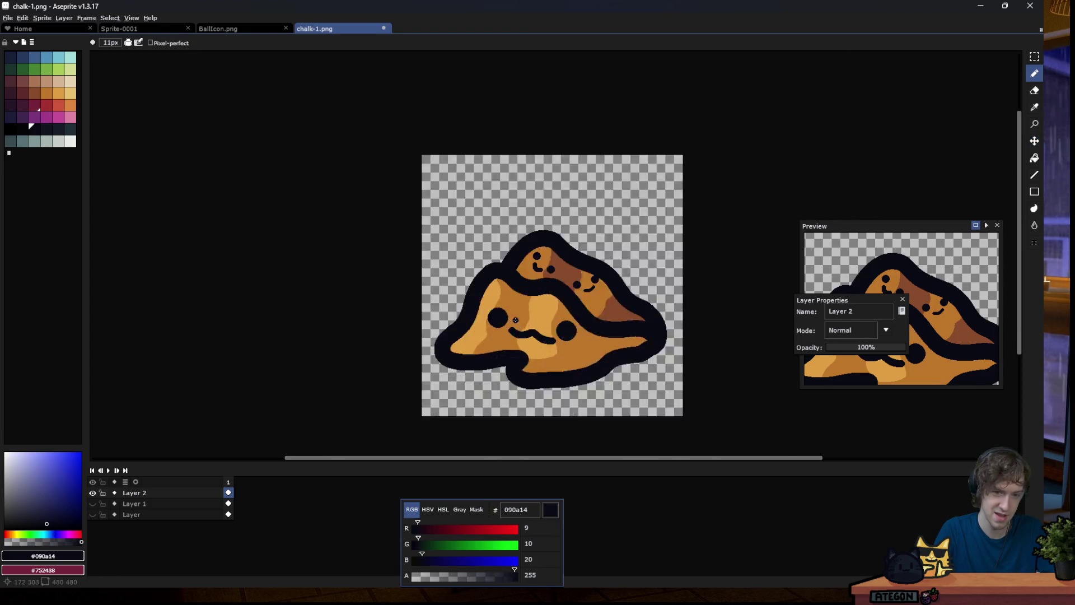
scroll(516, 322, up, 3)
drag(395, 261, 491, 255)
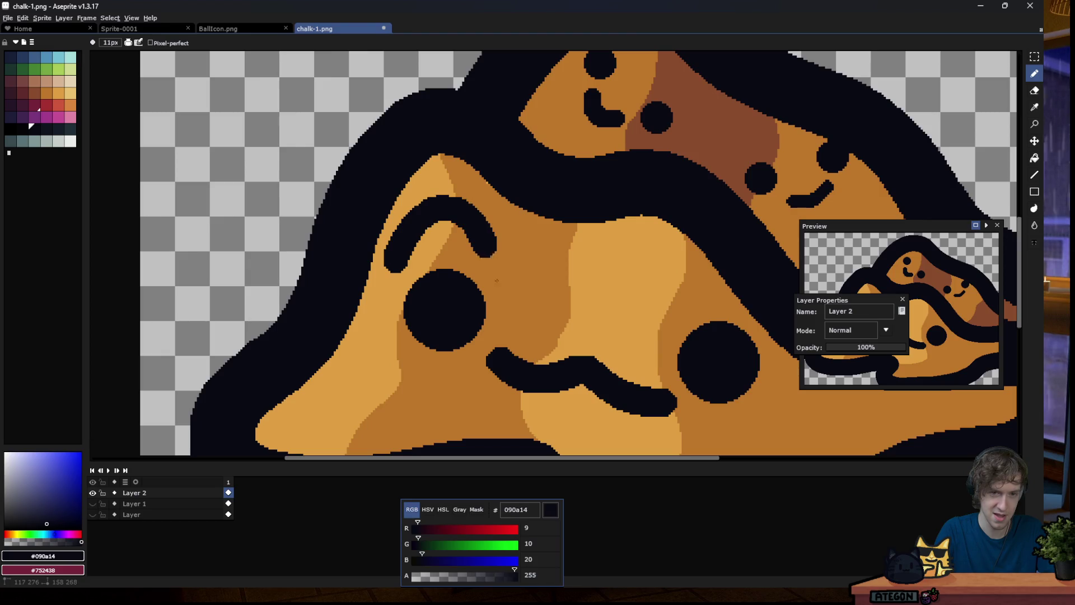
drag(656, 294, 745, 301)
Move the sprite Preview window upward out of the way.
scroll(583, 282, down, 1)
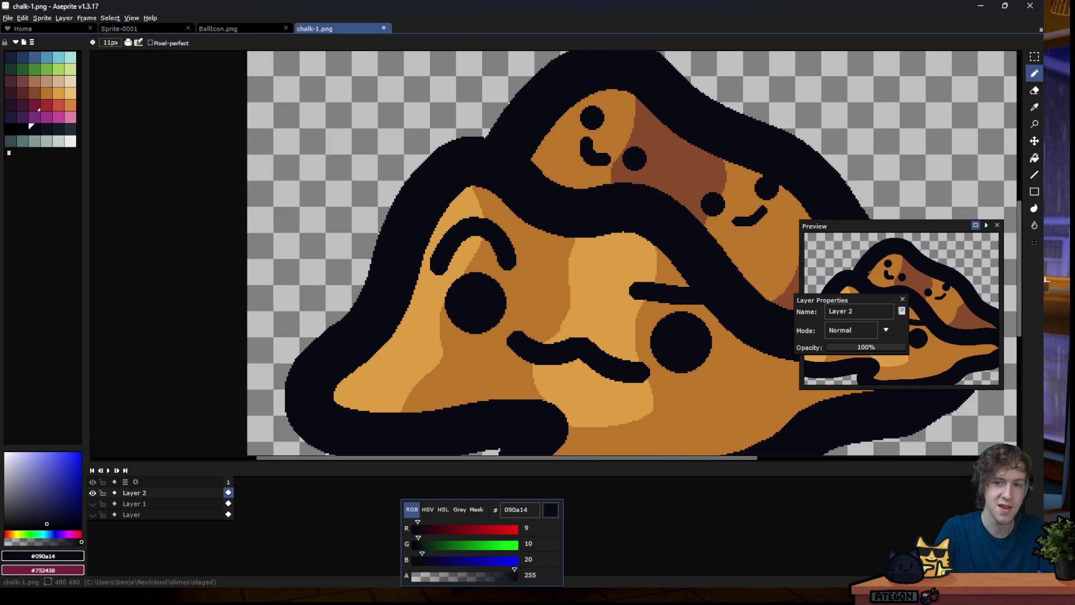
scroll(884, 236, down, 1)
drag(884, 236, 878, 141)
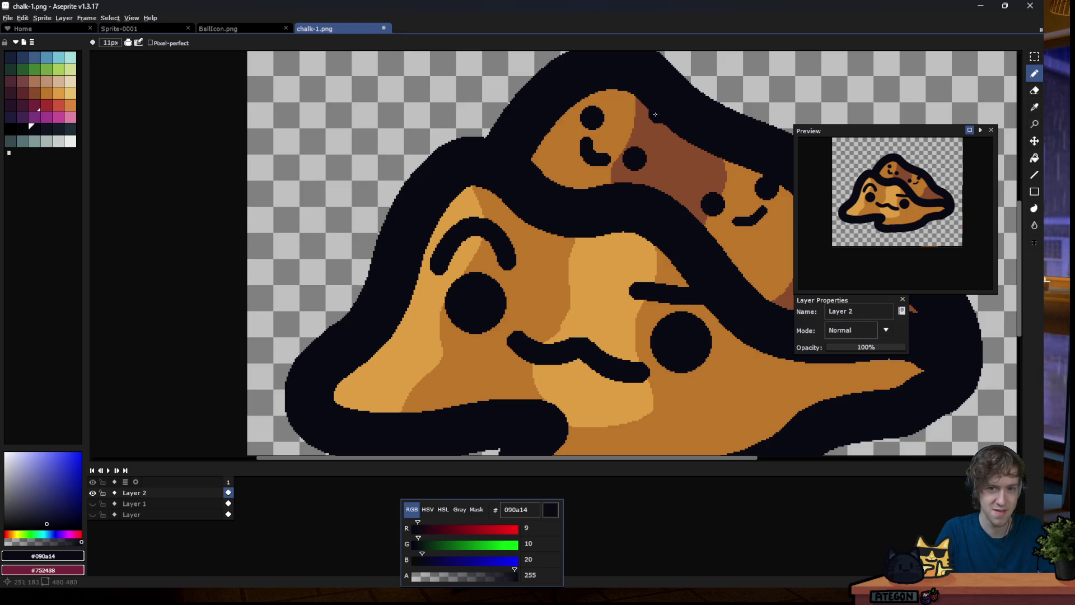
Stamp two black dots on the back pile's brown band, one higher and one lower.
scroll(531, 204, down, 2)
scroll(531, 204, down, 1)
scroll(554, 224, down, 2)
scroll(577, 240, down, 1)
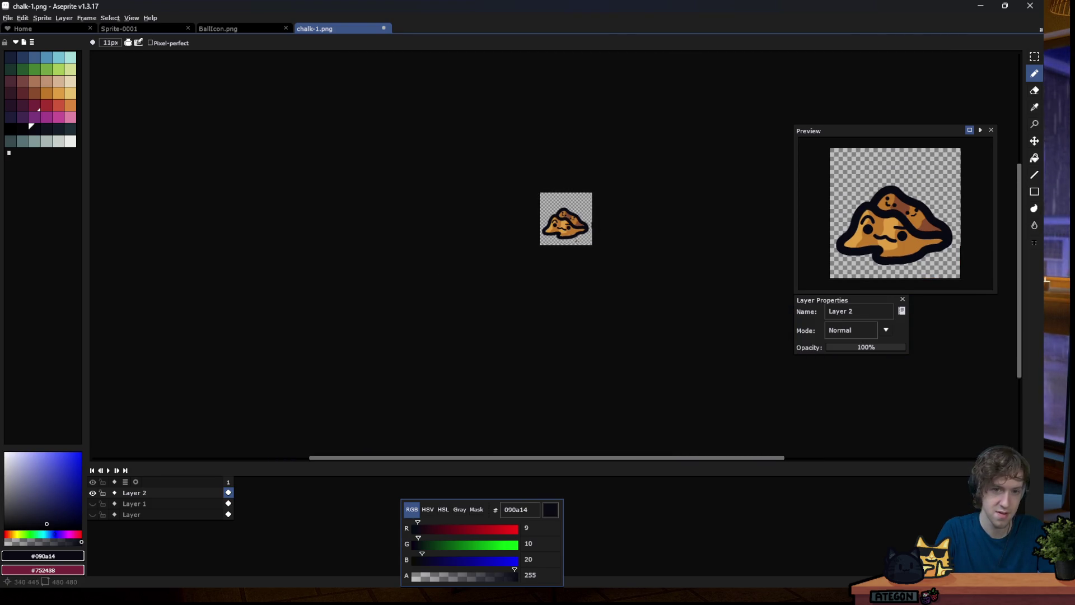
scroll(584, 199, up, 4)
scroll(532, 168, up, 2)
scroll(476, 112, up, 1)
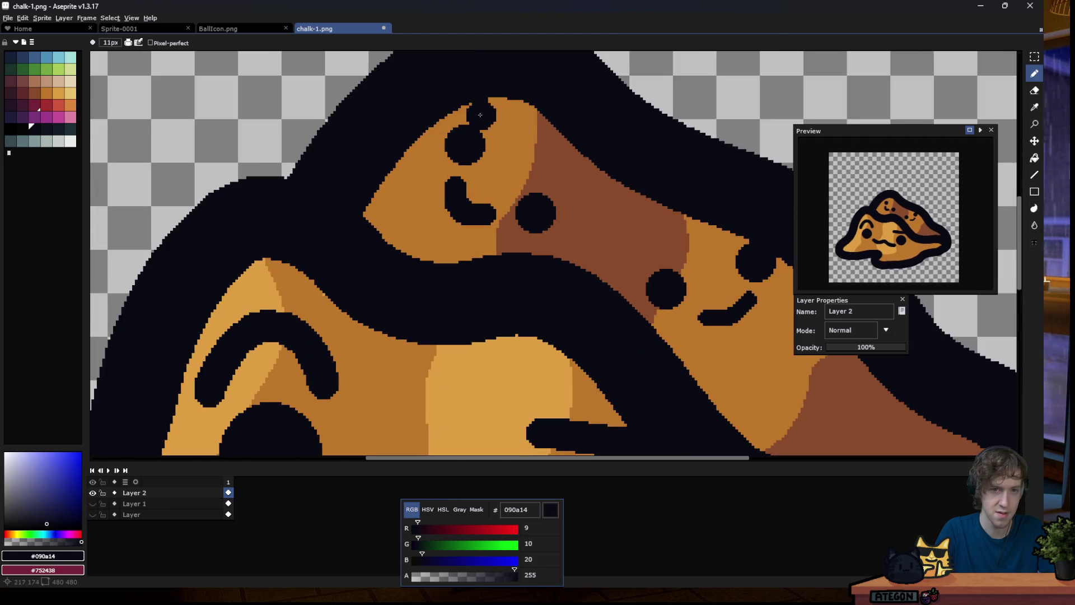
click(580, 184)
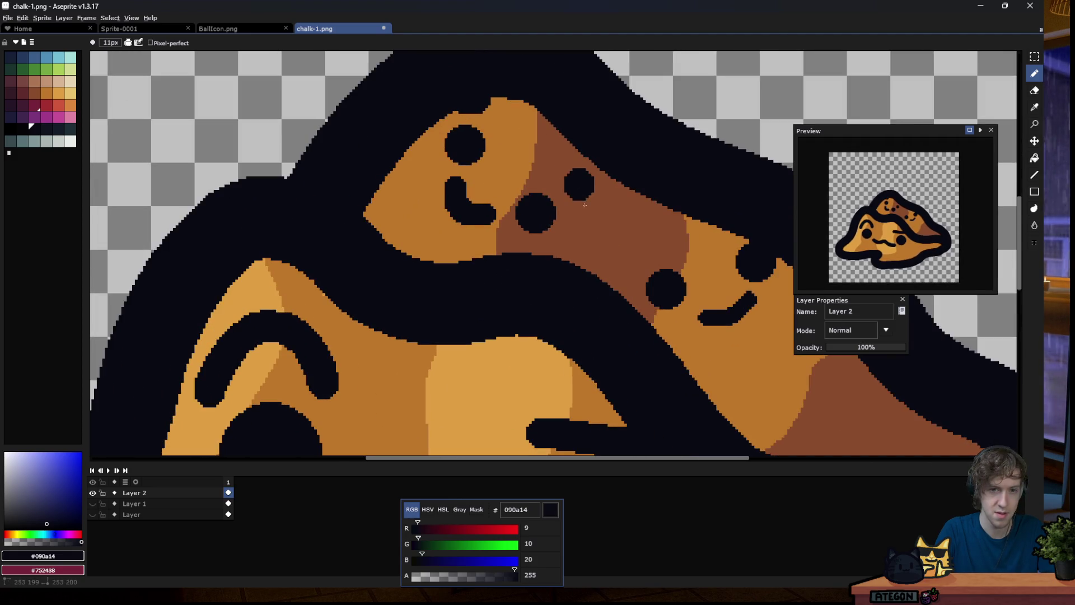
click(623, 261)
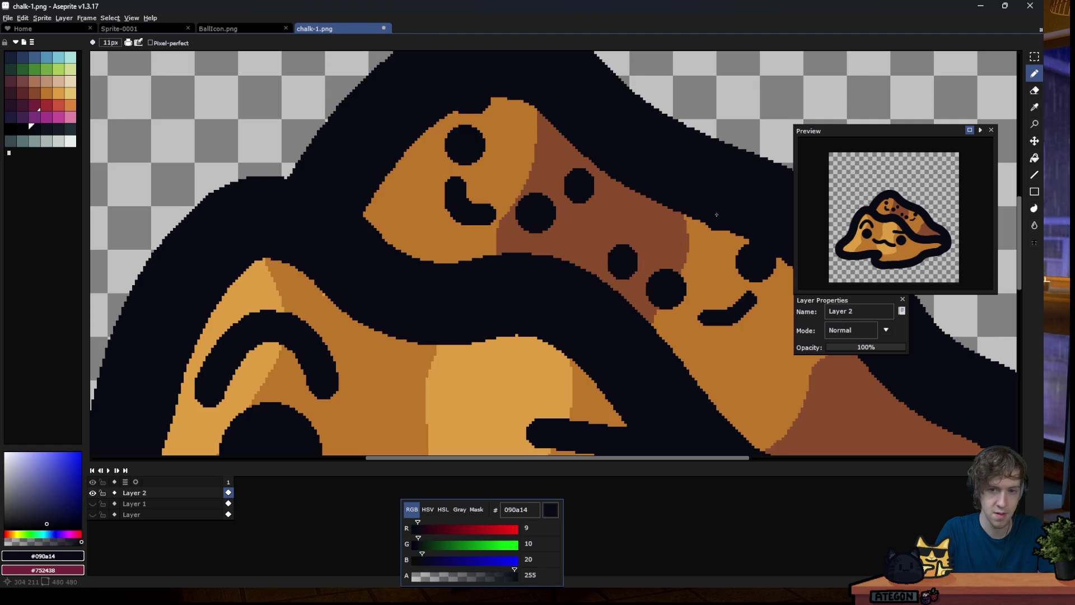
scroll(681, 213, down, 3)
scroll(680, 214, down, 3)
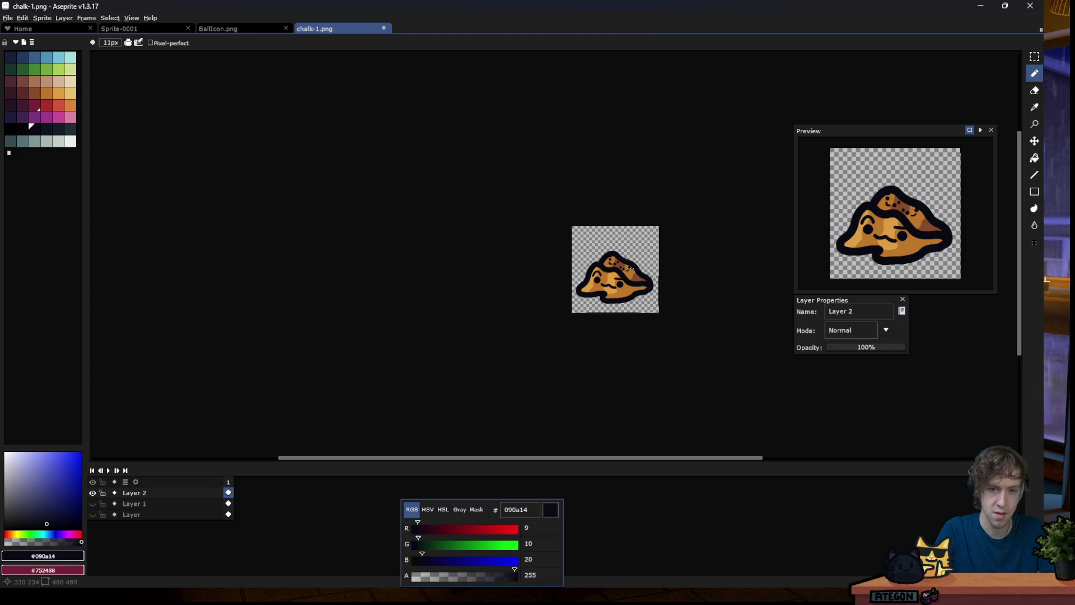
scroll(632, 268, up, 5)
scroll(627, 276, down, 4)
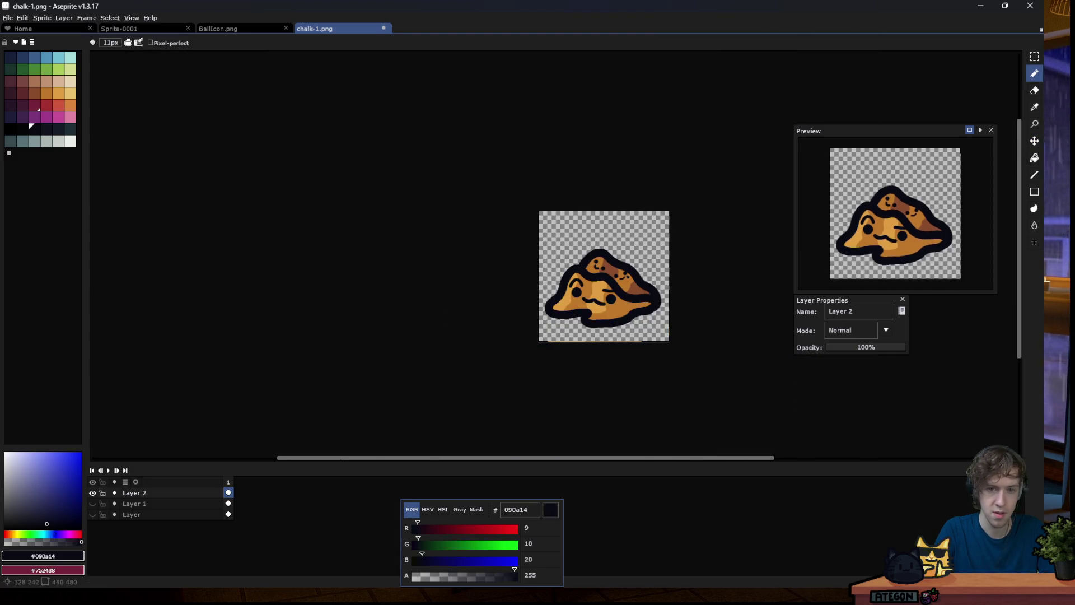
scroll(627, 275, up, 2)
scroll(627, 275, up, 3)
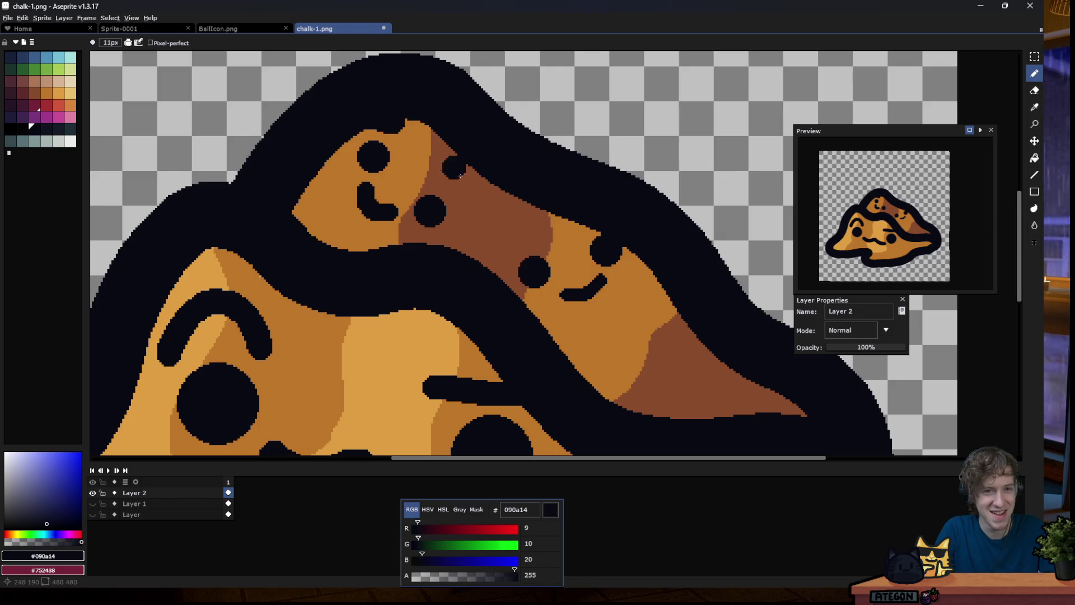
Paint a vertical dark dash on the brown band and stretch a dot into an oval.
drag(471, 194, 471, 210)
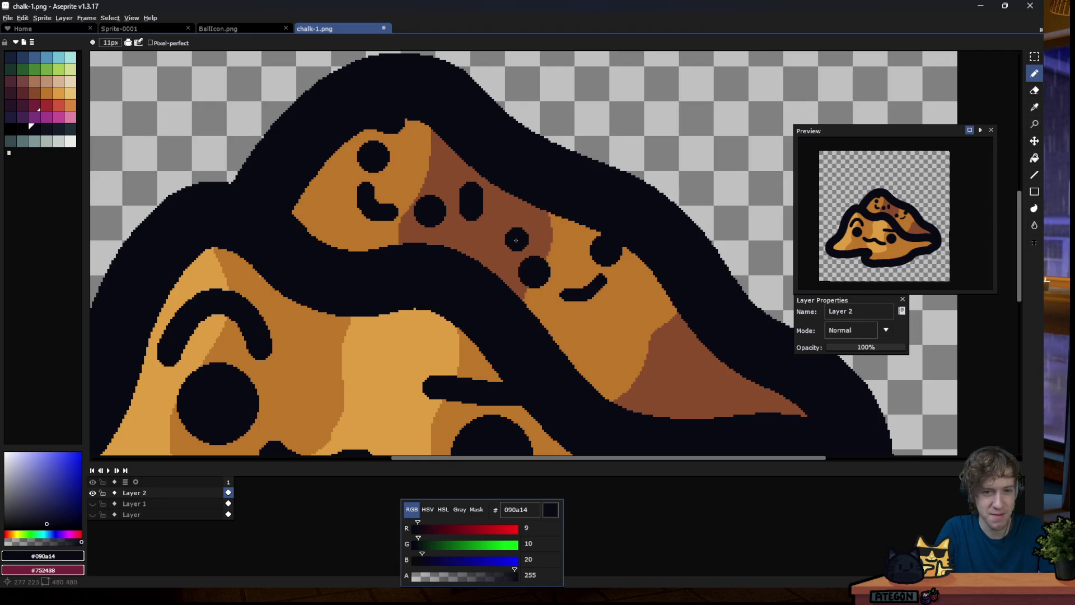
drag(498, 259, 499, 251)
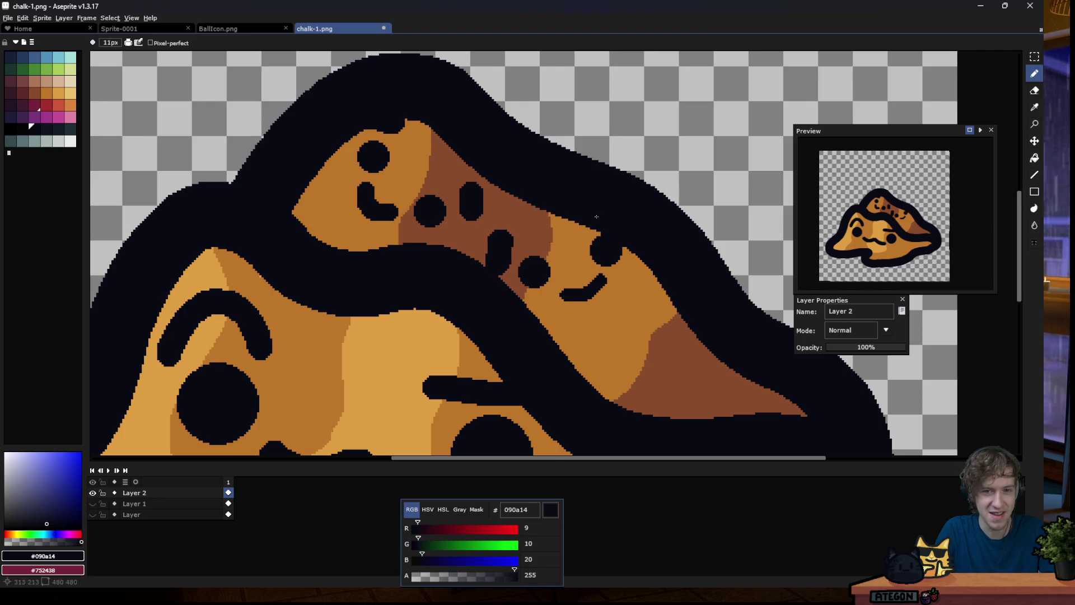
scroll(604, 212, down, 4)
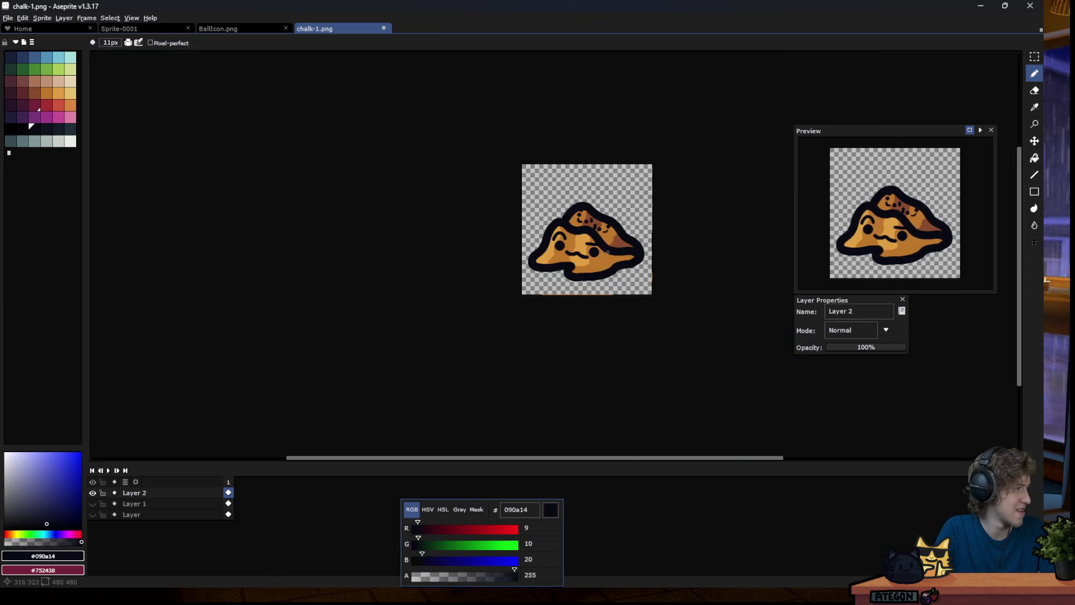
scroll(607, 245, up, 1)
scroll(599, 235, up, 2)
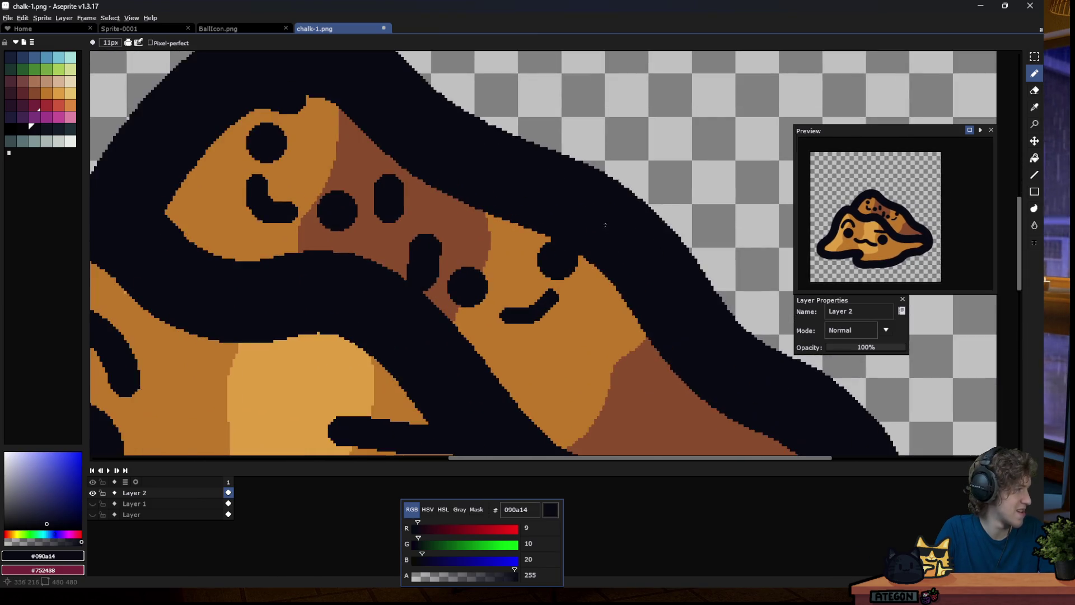
scroll(584, 217, up, 1)
Cut a small notch into the orange edge beside the back face with outline colour.
drag(543, 217, 488, 226)
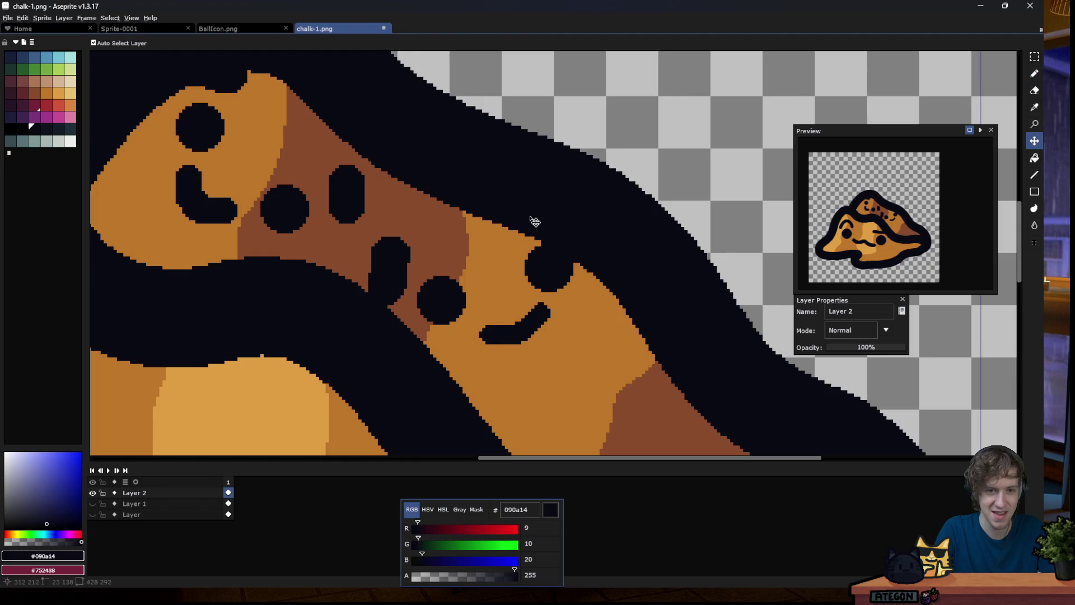
scroll(540, 207, down, 4)
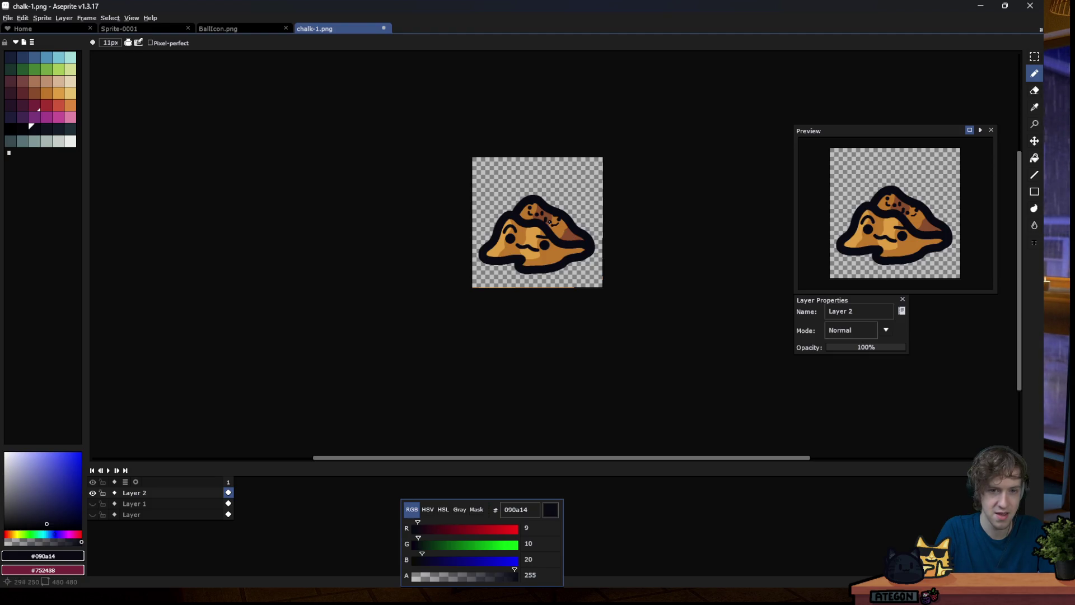
scroll(549, 222, up, 2)
scroll(534, 221, up, 1)
Set a very dark red drawing colour and untick Contiguous for the Paint Bucket.
key(i)
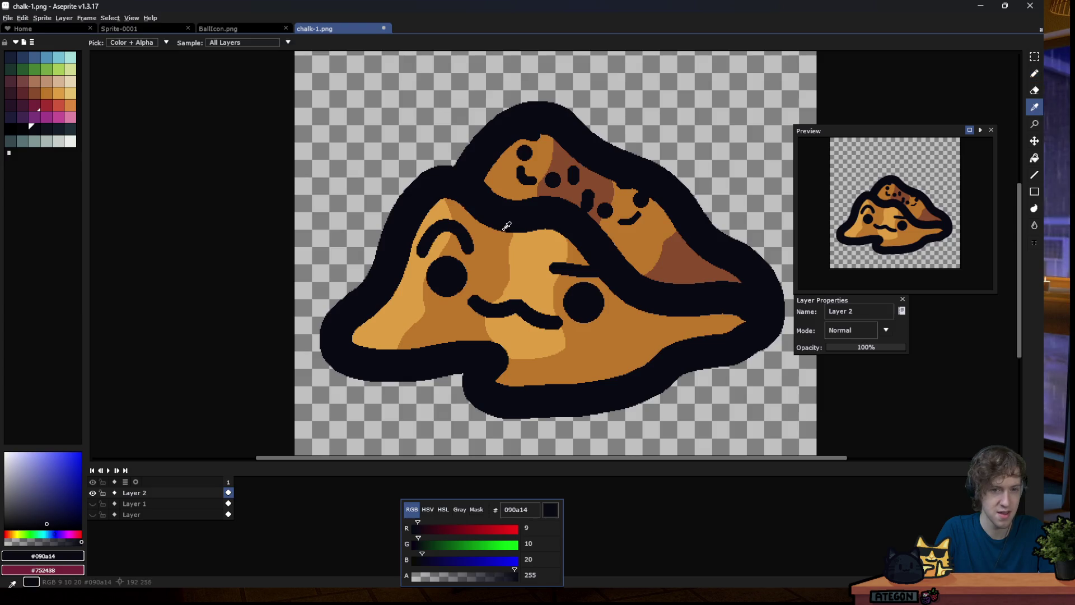
key(b)
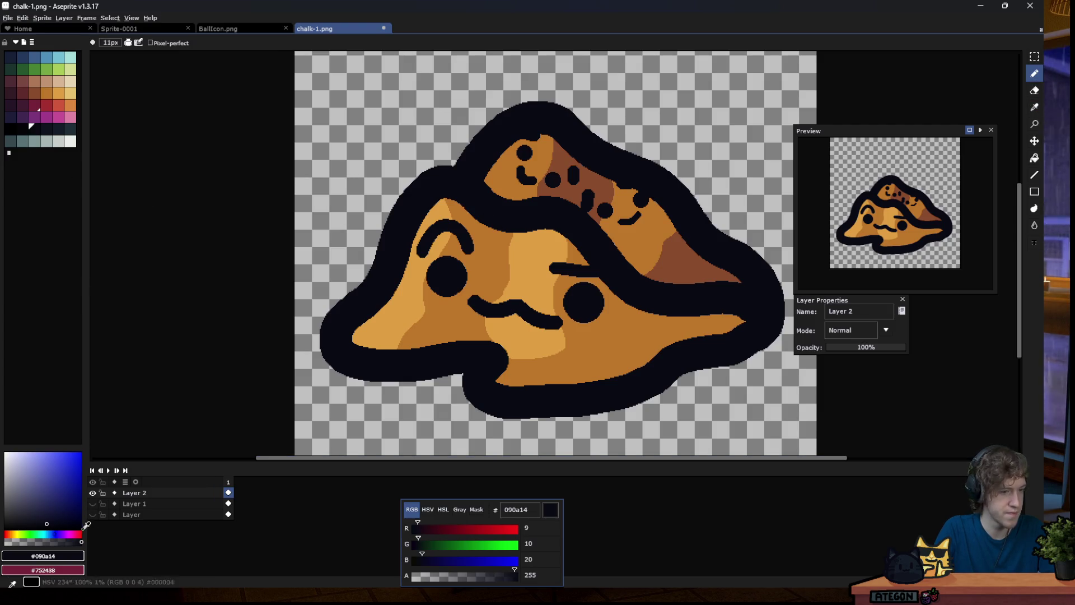
drag(16, 530, 5, 530)
key(g)
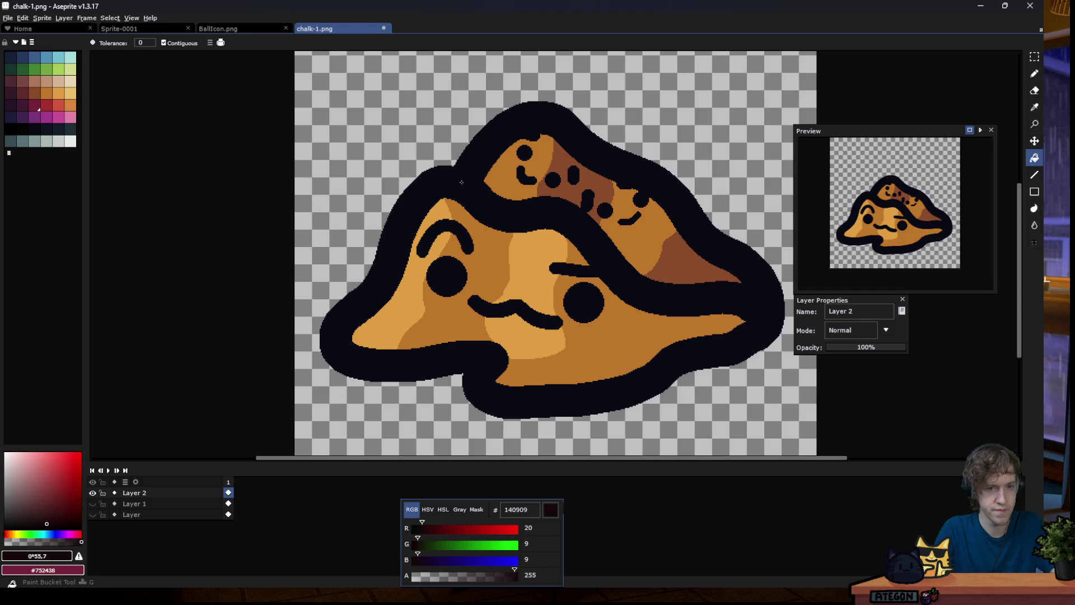
key(ctrl+z)
click(163, 43)
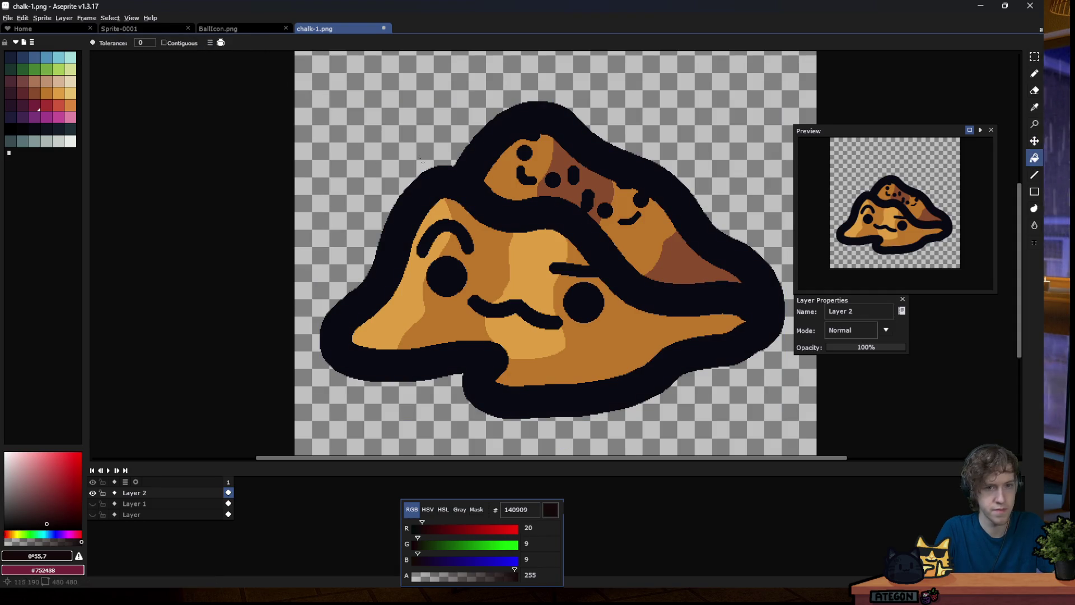
Recolour the whole outline dark reddish brown, comparing before and after with undo/redo.
scroll(453, 182, down, 4)
scroll(437, 251, down, 1)
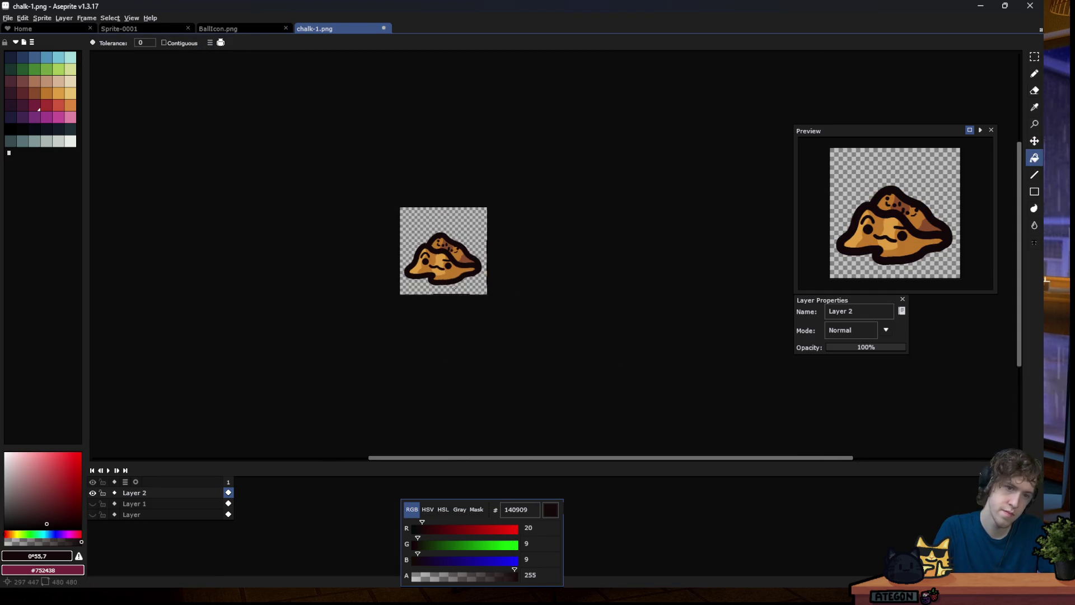
scroll(436, 251, up, 5)
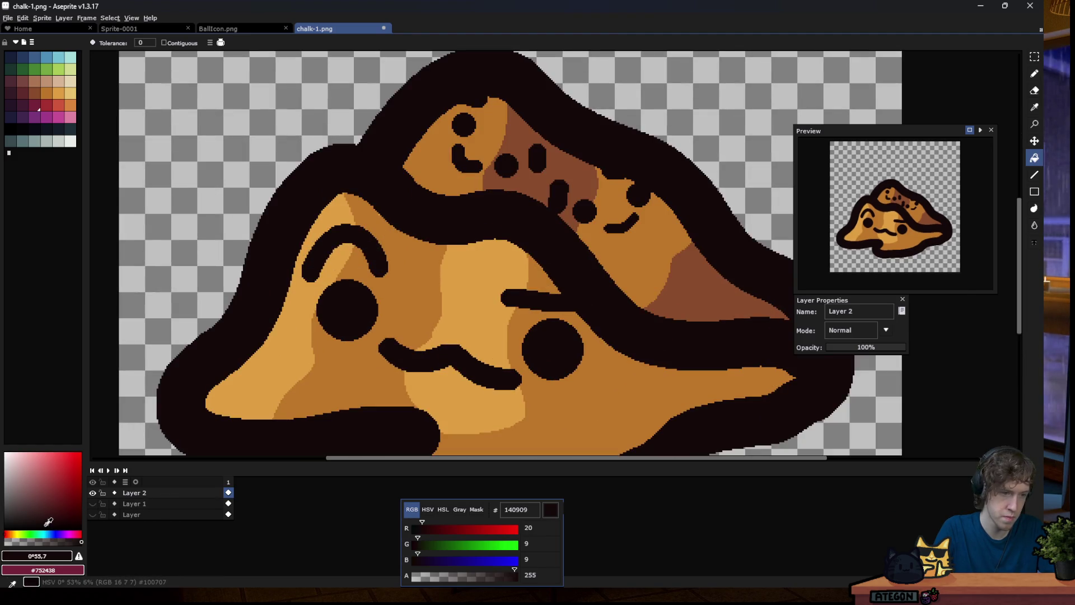
scroll(481, 285, down, 3)
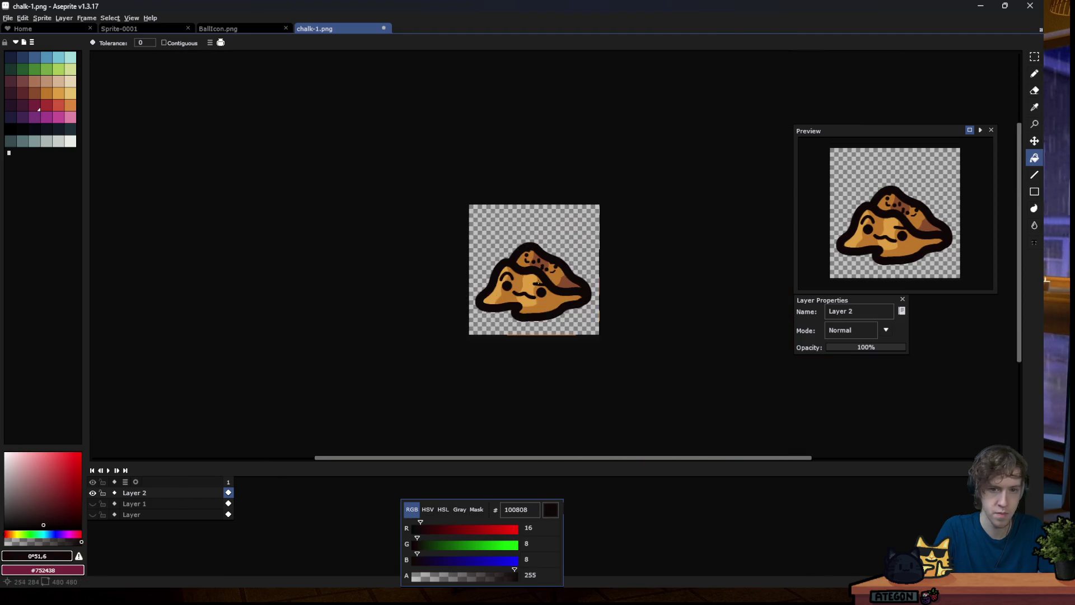
scroll(481, 285, down, 1)
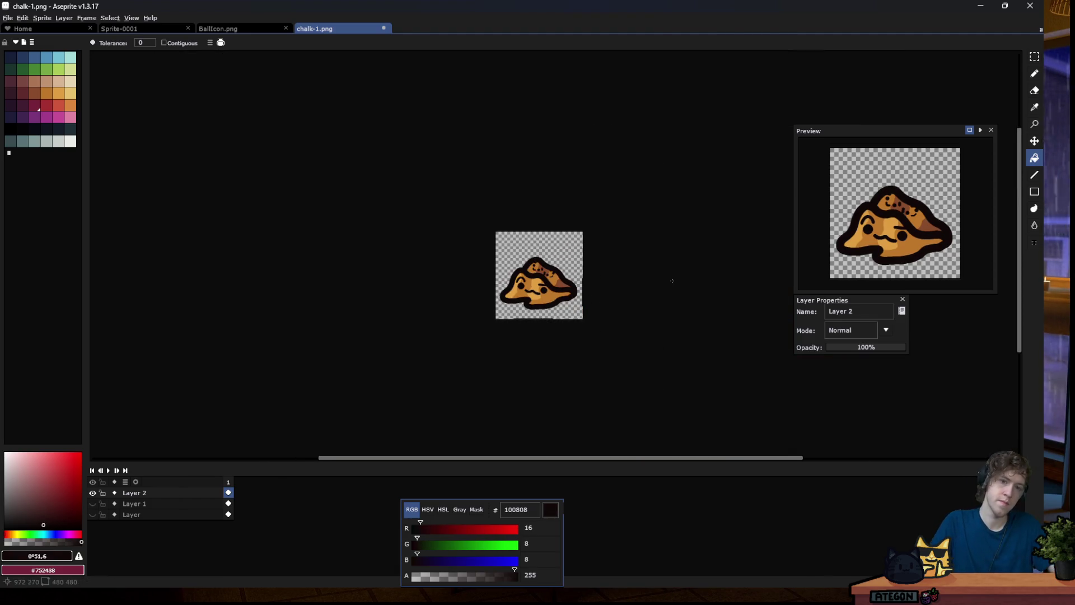
key(ctrl+z)
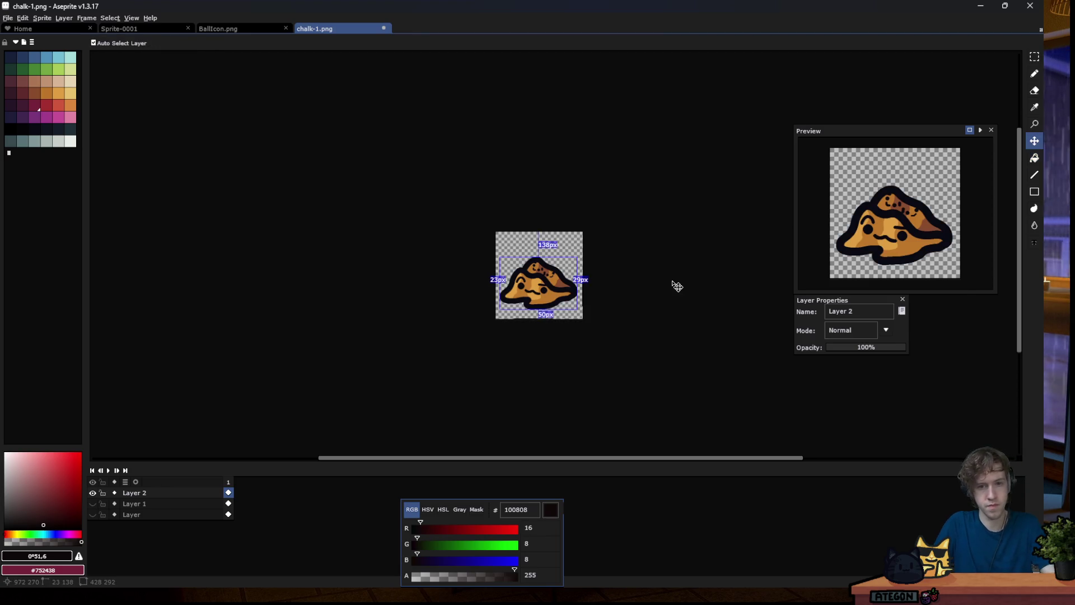
key(ctrl+y)
key(g)
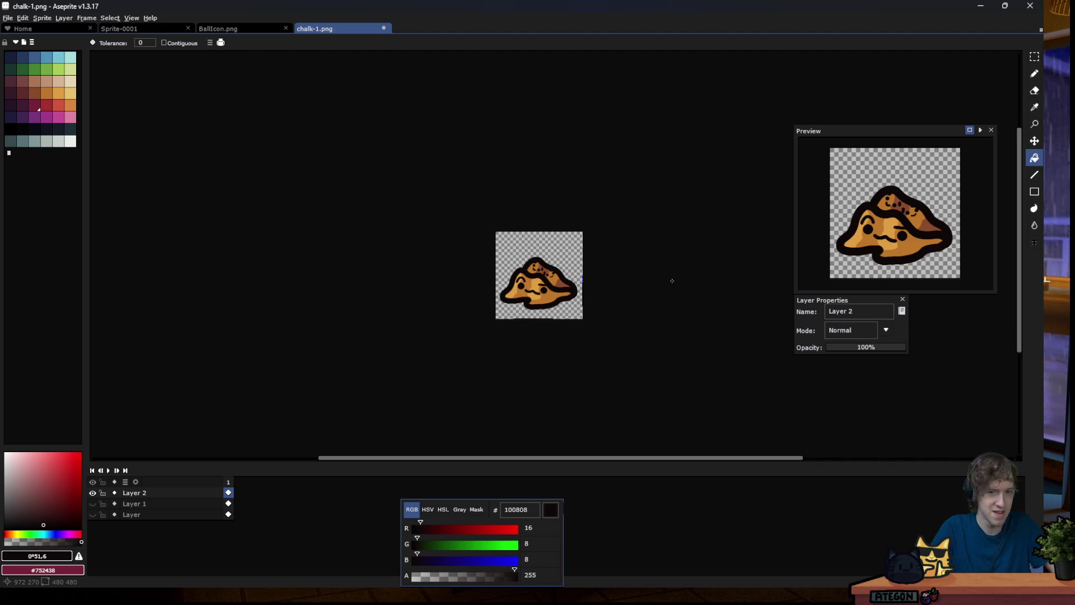
scroll(551, 287, up, 1)
scroll(551, 288, up, 2)
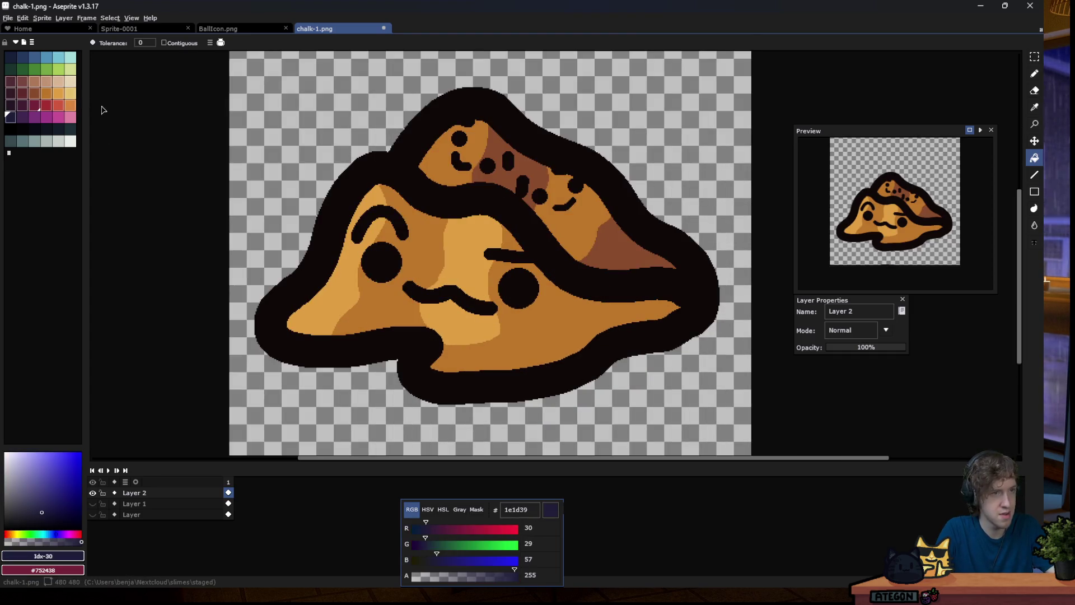
Choose the orange swatch and set the Pencil to Shading ink at 18px.
click(70, 105)
key(b)
click(128, 42)
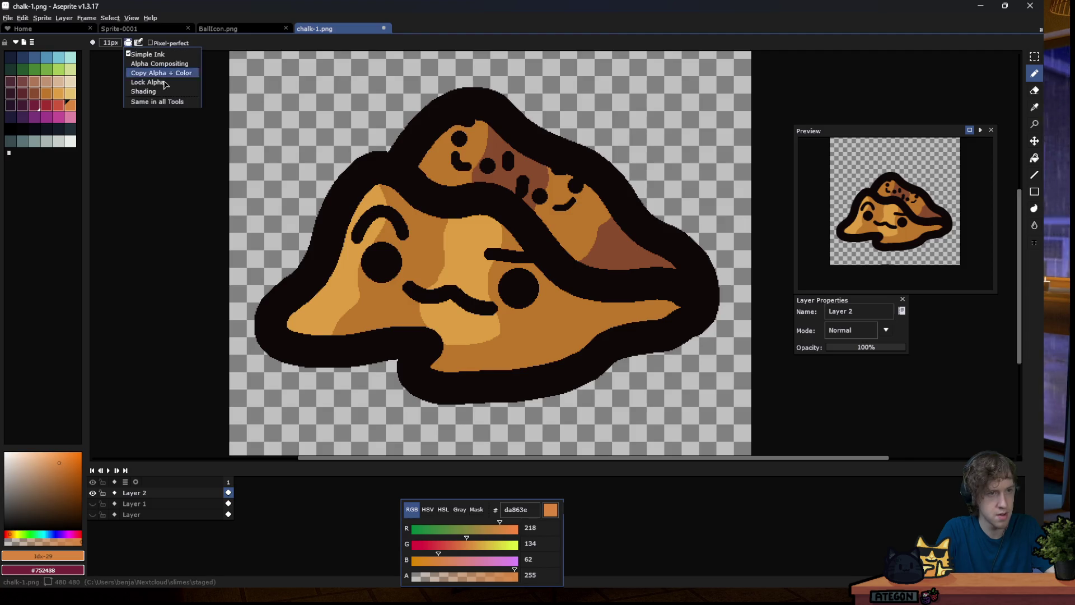
click(147, 90)
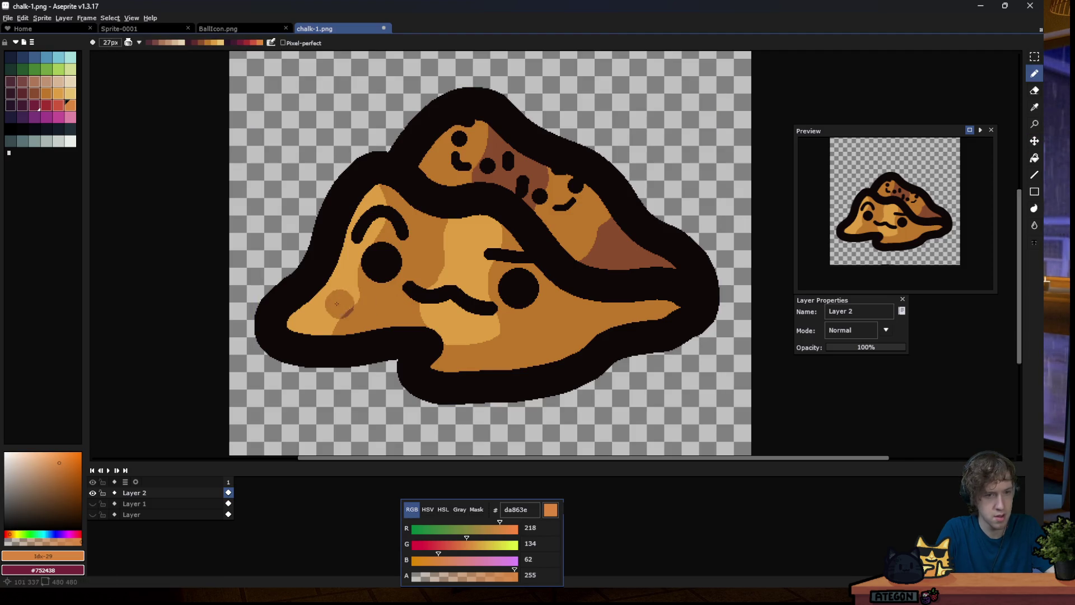
key(minus)
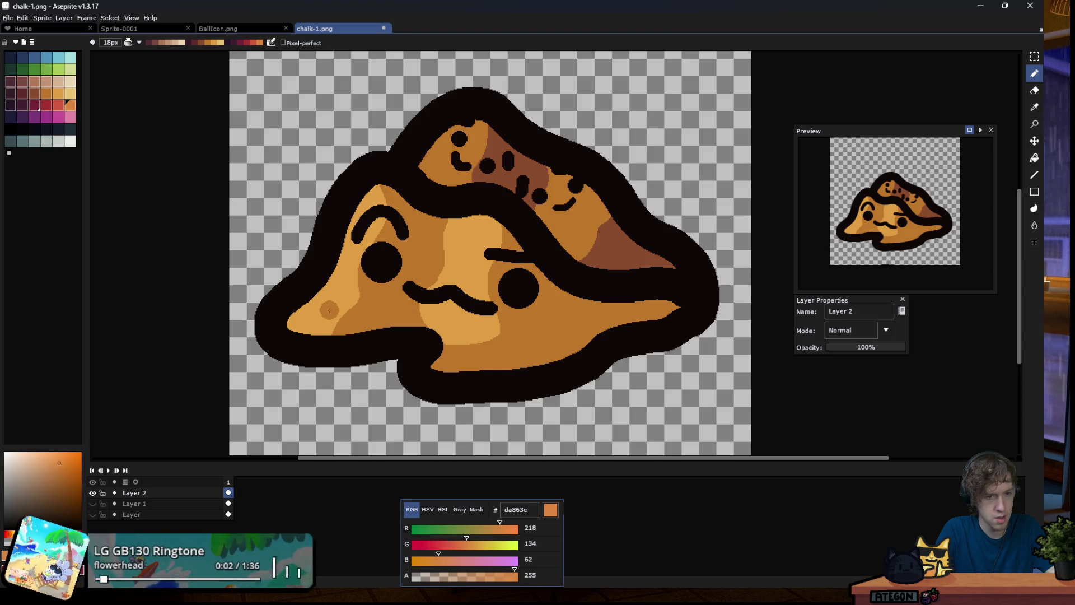
Shade the light lower-left area and patches below the mouth in darker orange.
mouse_move(318, 316)
mouse_down()
mouse_move(367, 309)
mouse_move(527, 354)
mouse_move(509, 292)
mouse_move(354, 308)
mouse_up()
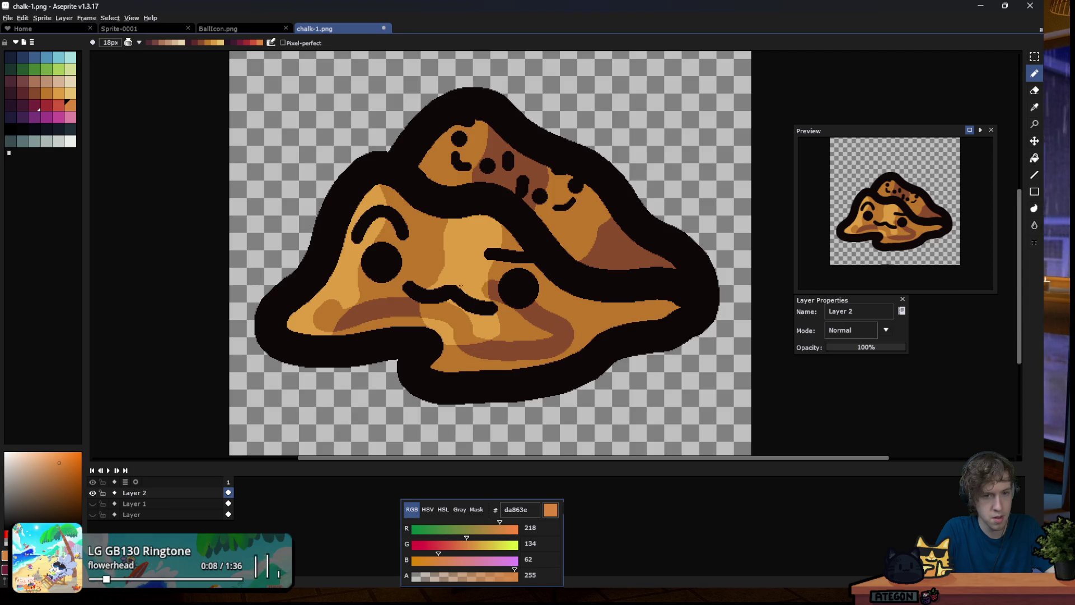
drag(344, 303, 312, 319)
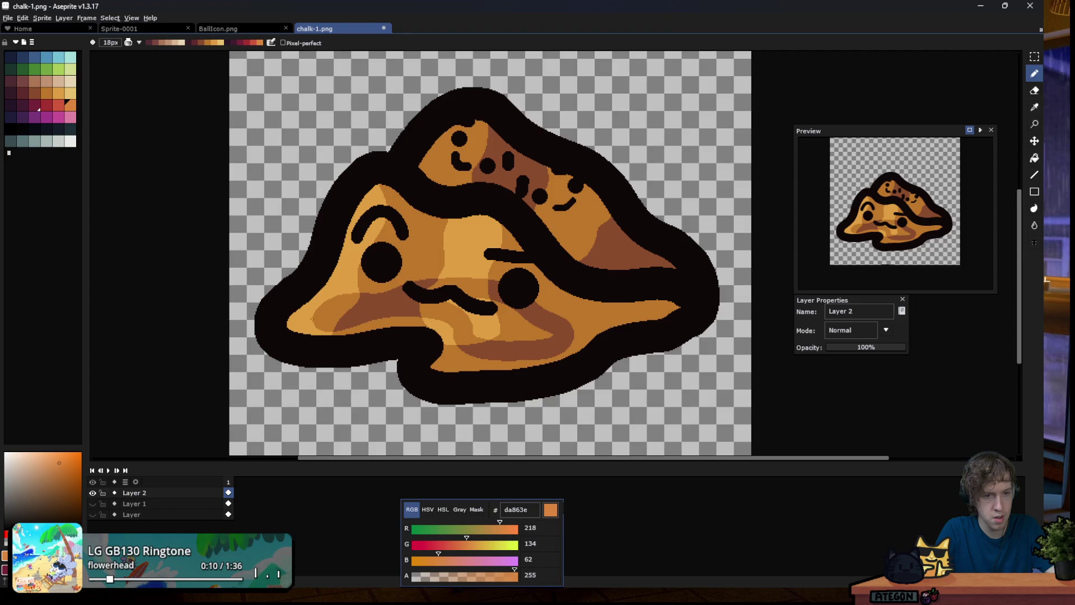
mouse_move(481, 300)
mouse_down()
mouse_move(468, 320)
mouse_move(552, 335)
mouse_up()
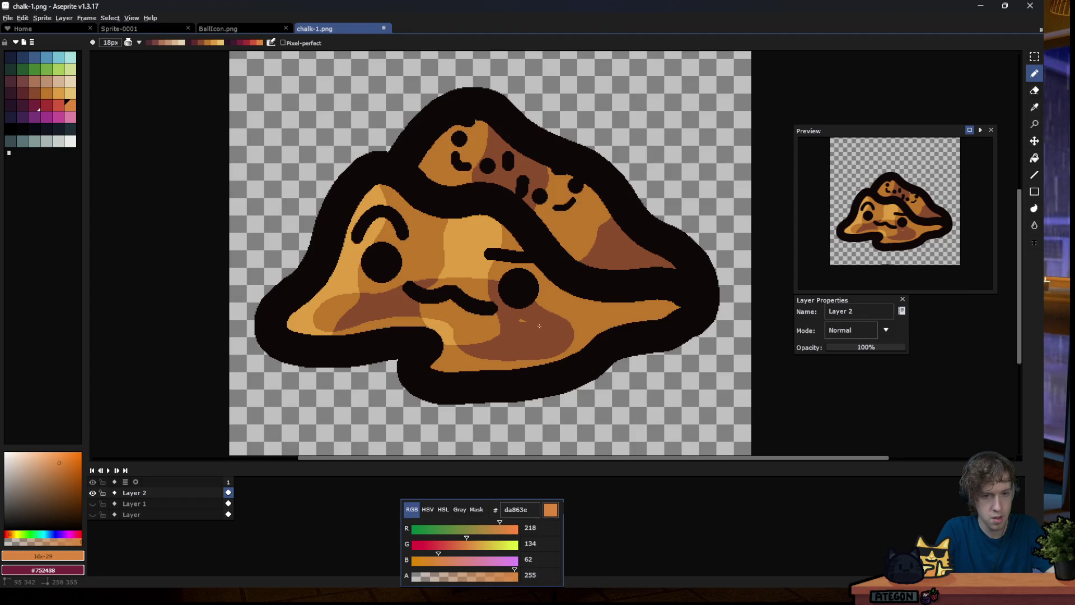
scroll(399, 335, down, 6)
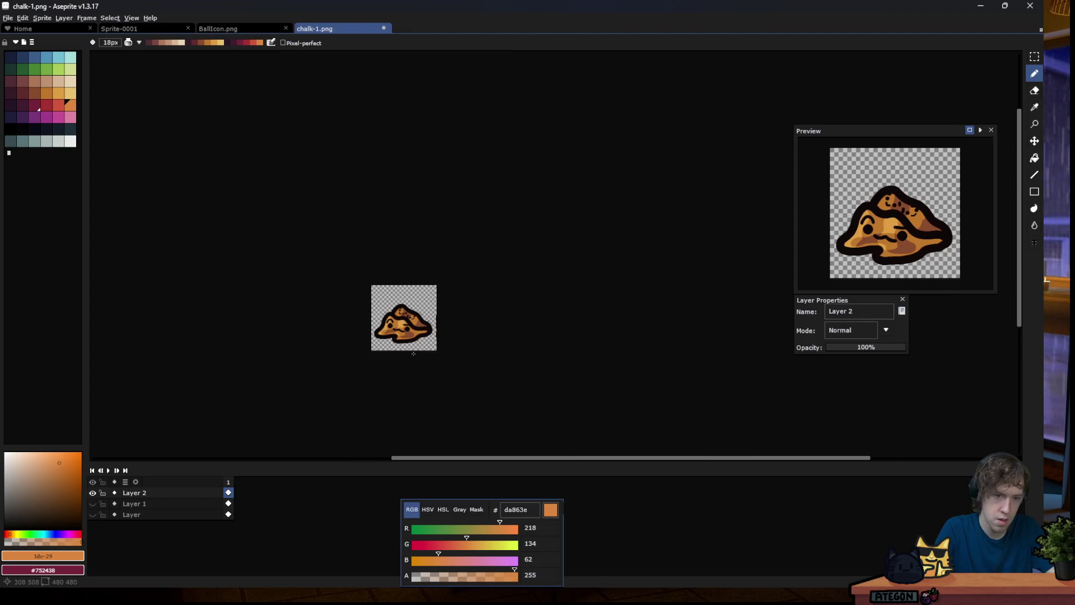
scroll(413, 352, up, 2)
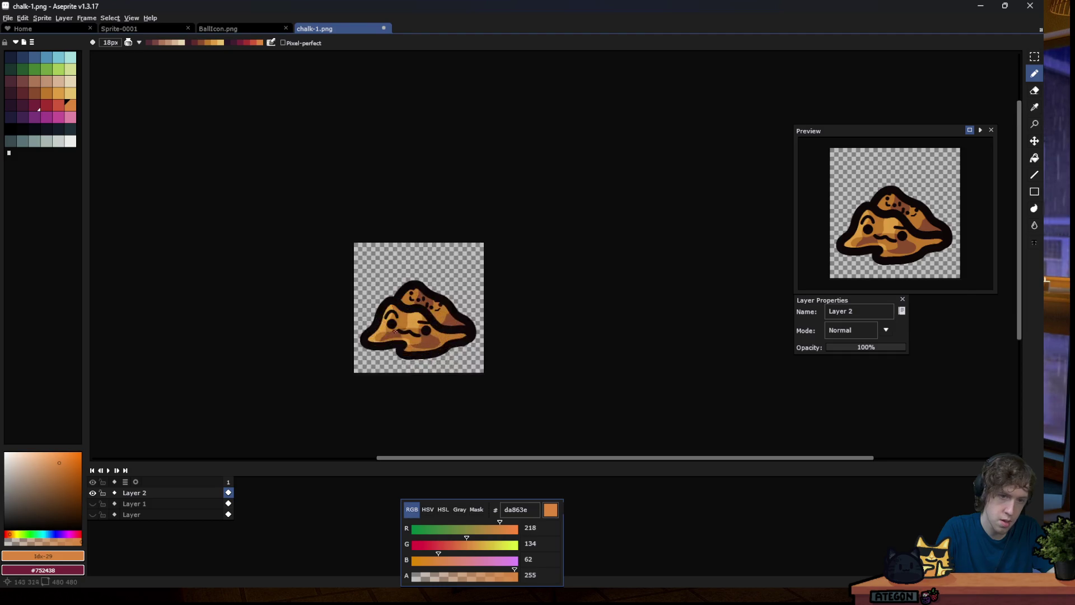
scroll(437, 353, up, 2)
scroll(499, 359, up, 2)
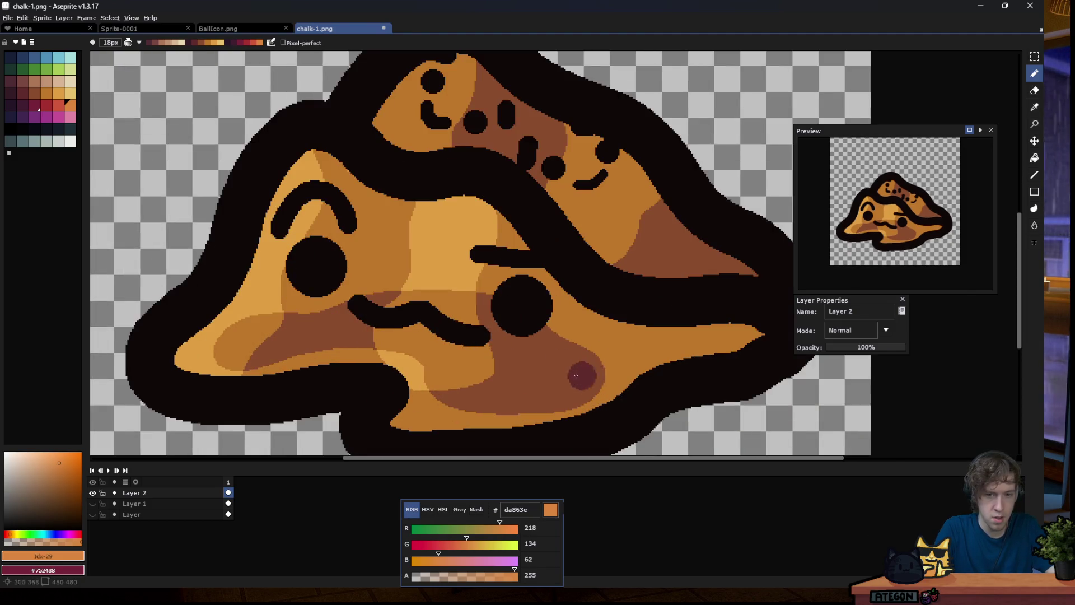
alt+click(583, 376)
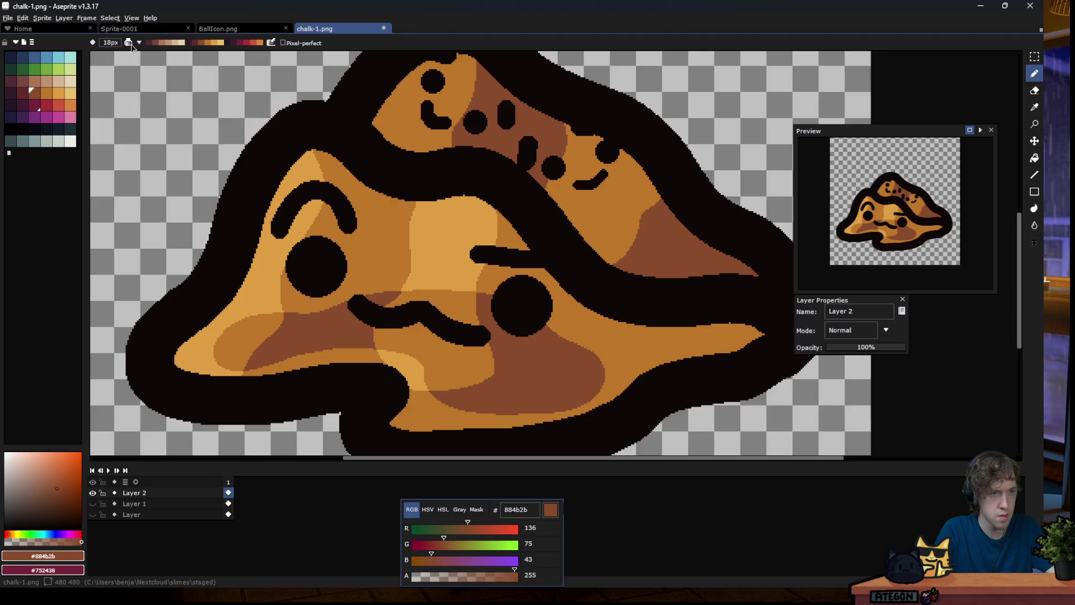
Return to Simple Ink and paint a brown 884b2b patch below the right eye.
click(139, 43)
click(148, 54)
click(544, 360)
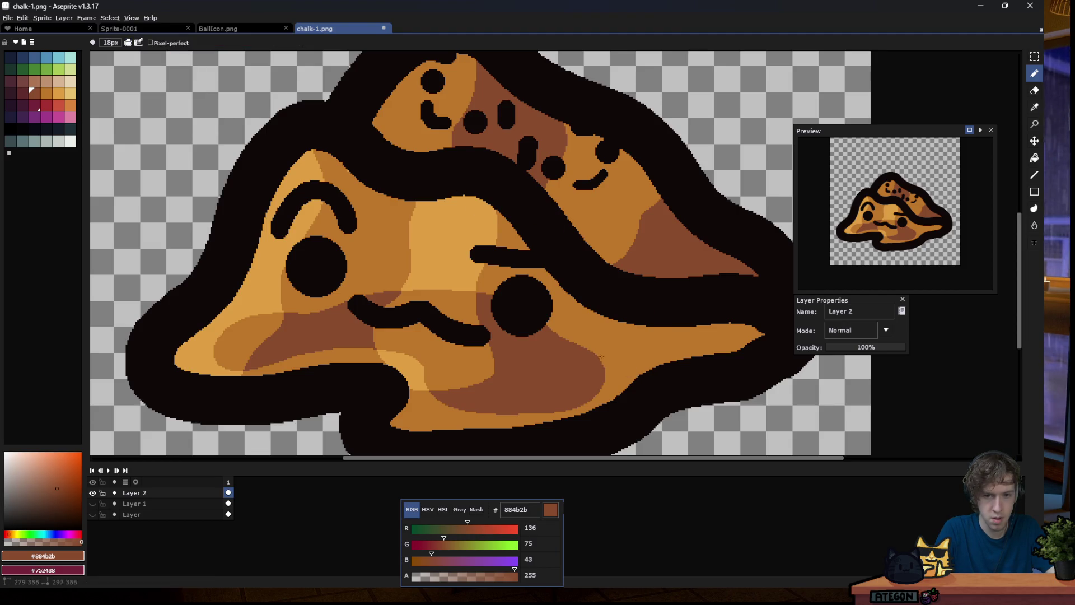
drag(602, 356, 598, 385)
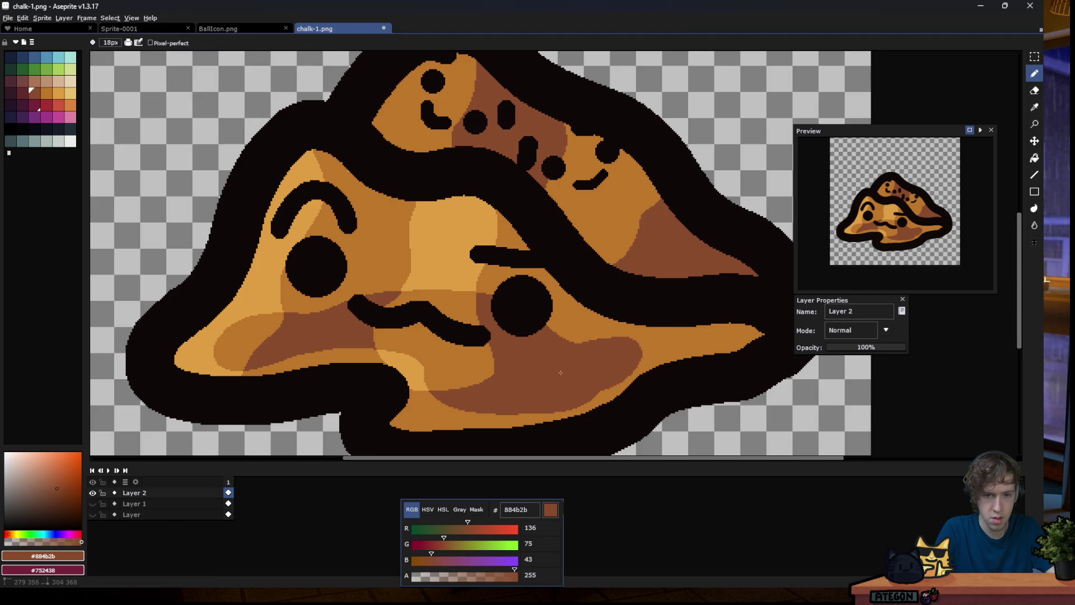
scroll(501, 362, down, 3)
scroll(382, 332, down, 3)
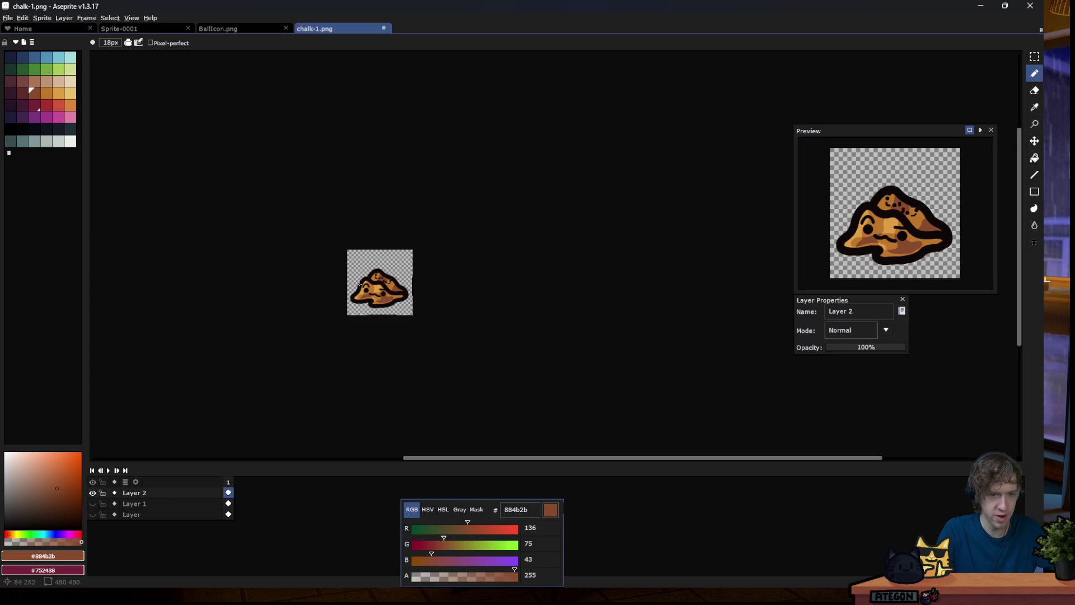
scroll(360, 288, up, 3)
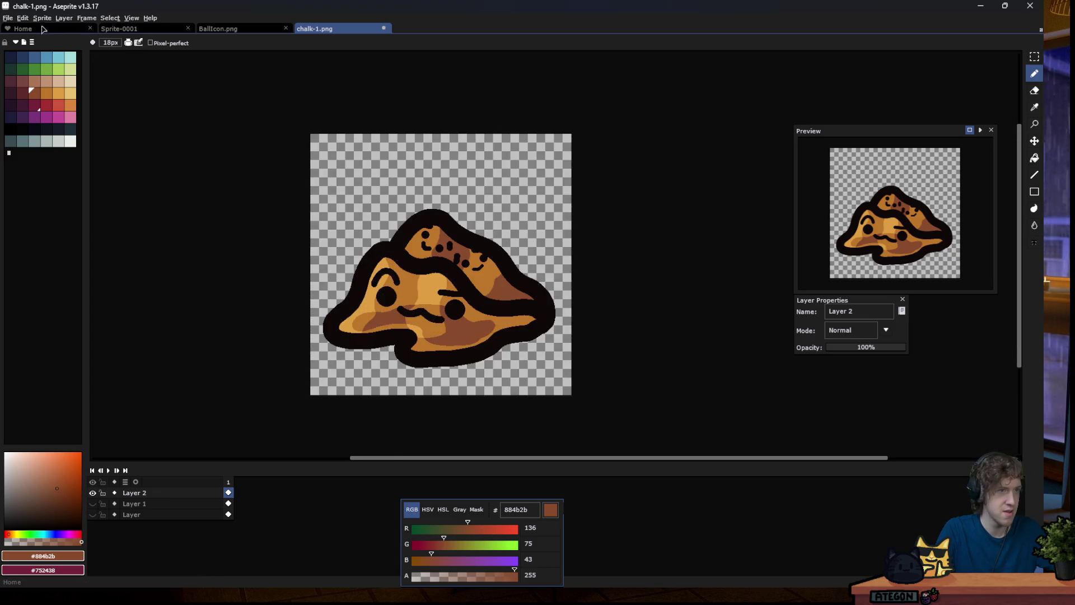
Save the sprite as dune-1.png in the slimes/new folder.
click(8, 18)
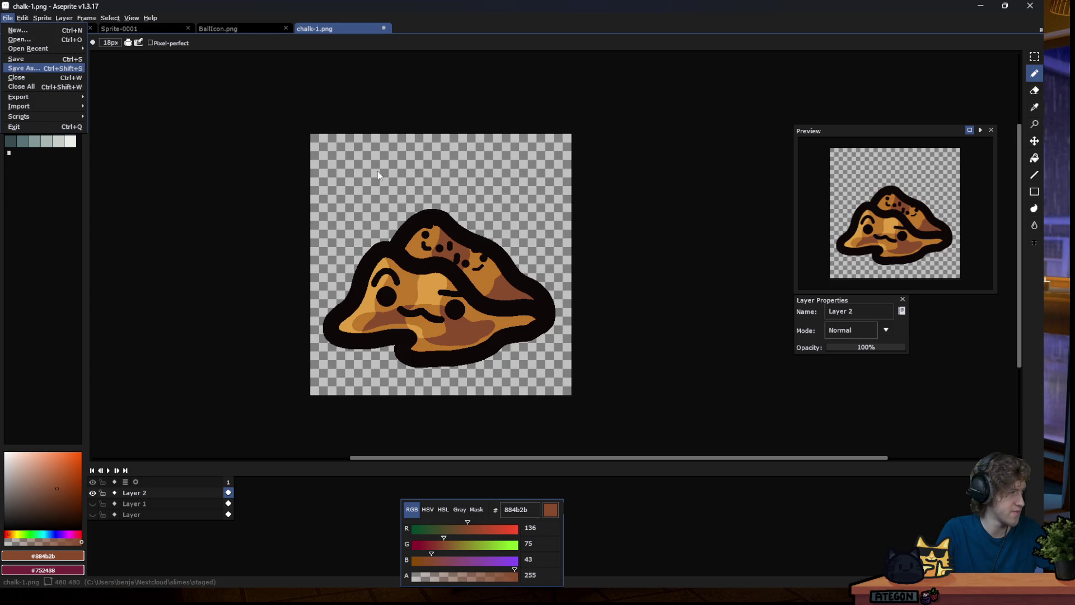
click(24, 68)
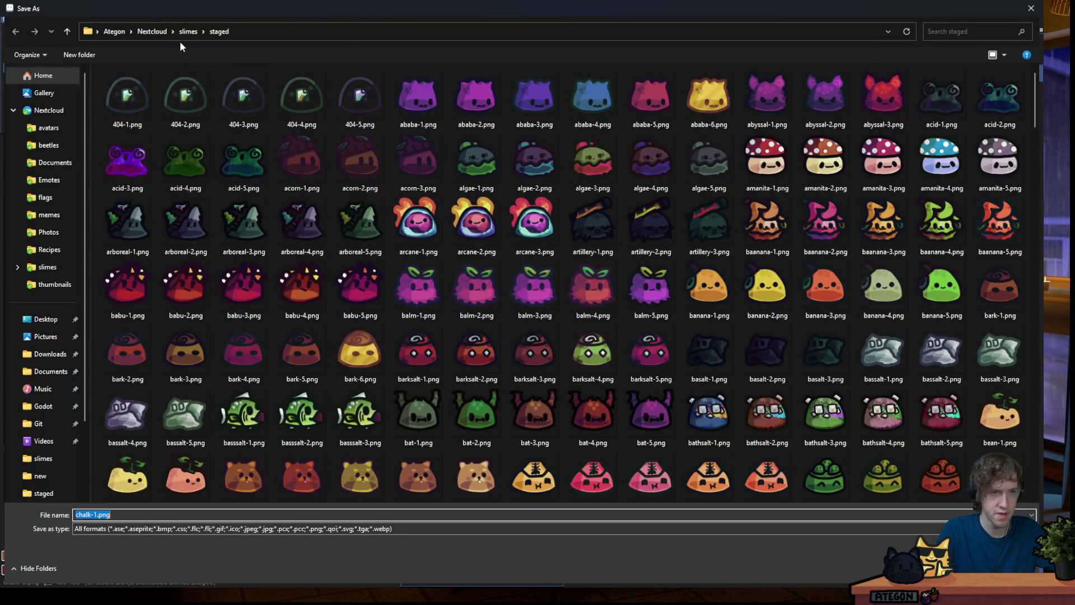
click(182, 35)
double_click(133, 96)
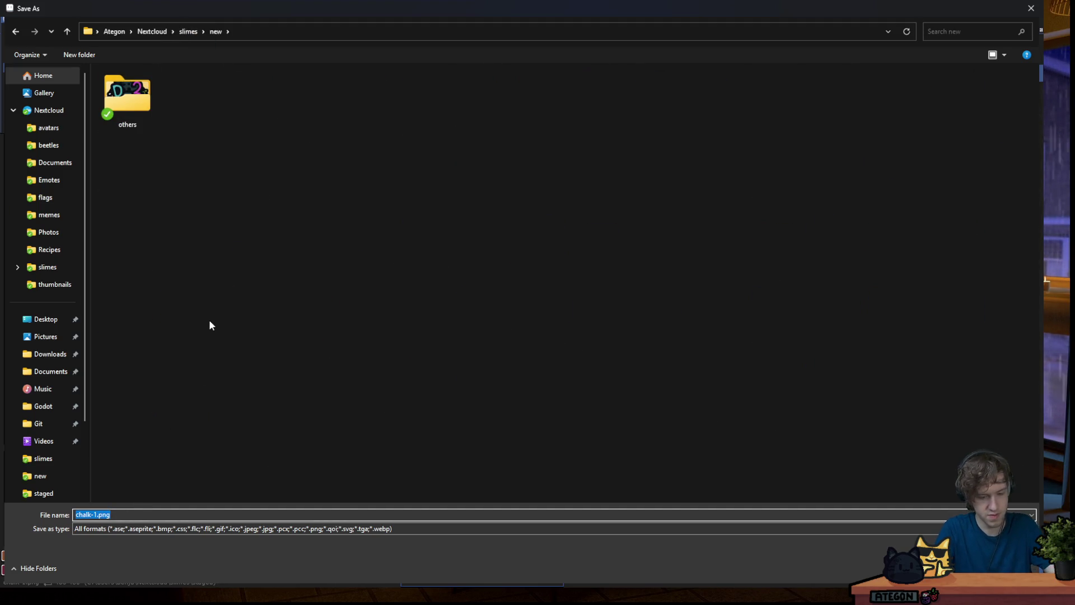
text(dune-1.png)
key(Return)
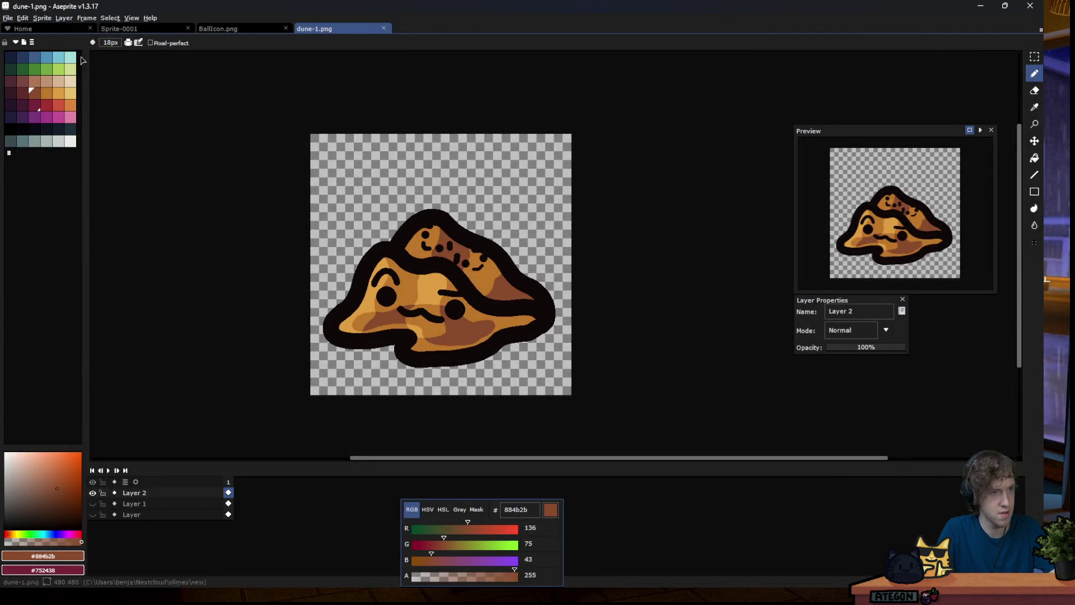
click(8, 19)
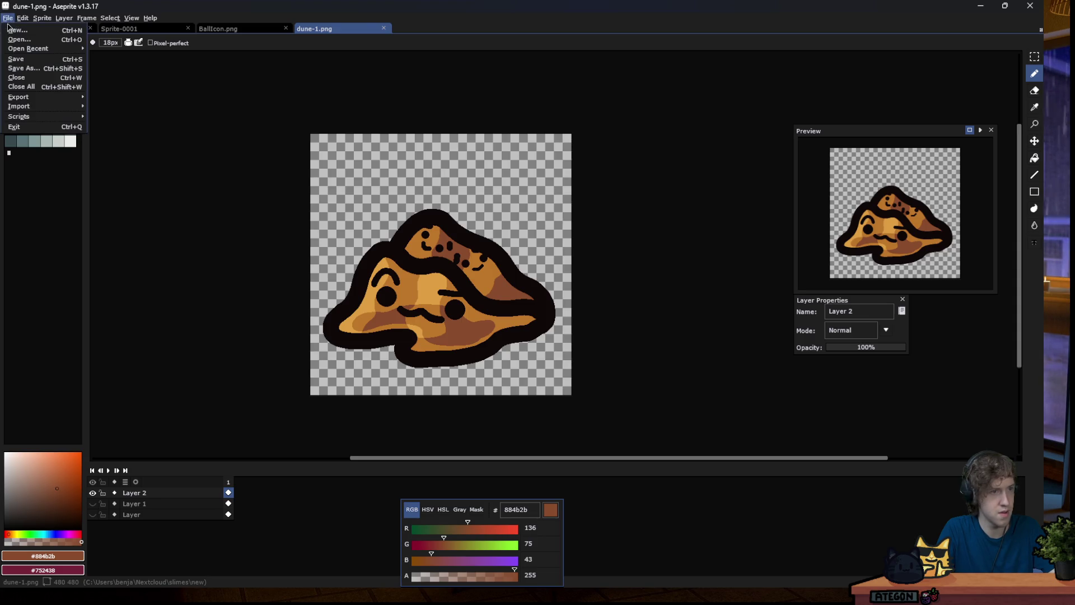
mouse_move(12, 49)
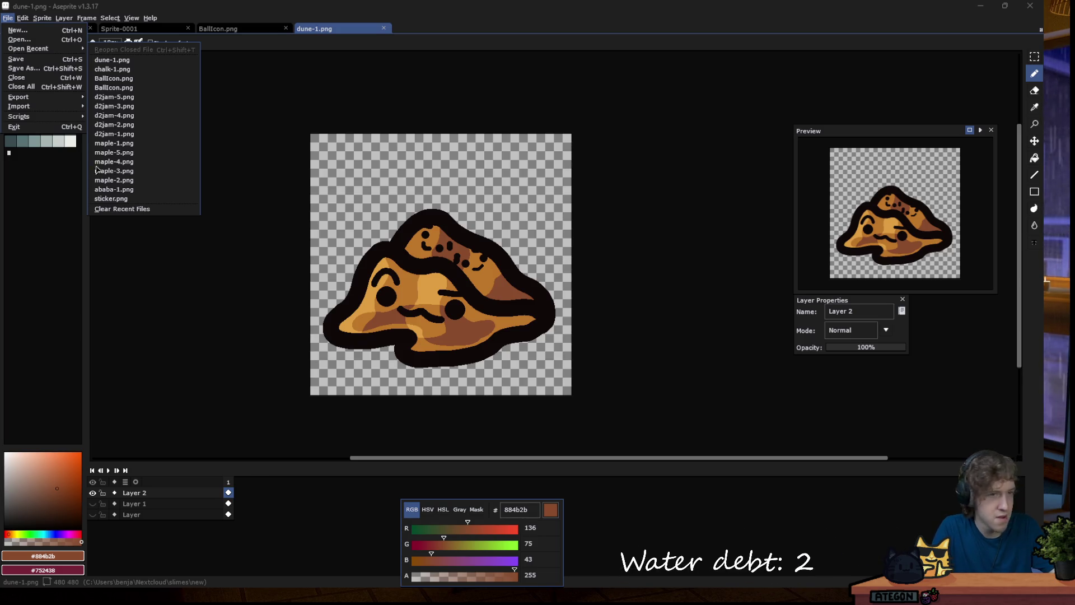
click(487, 32)
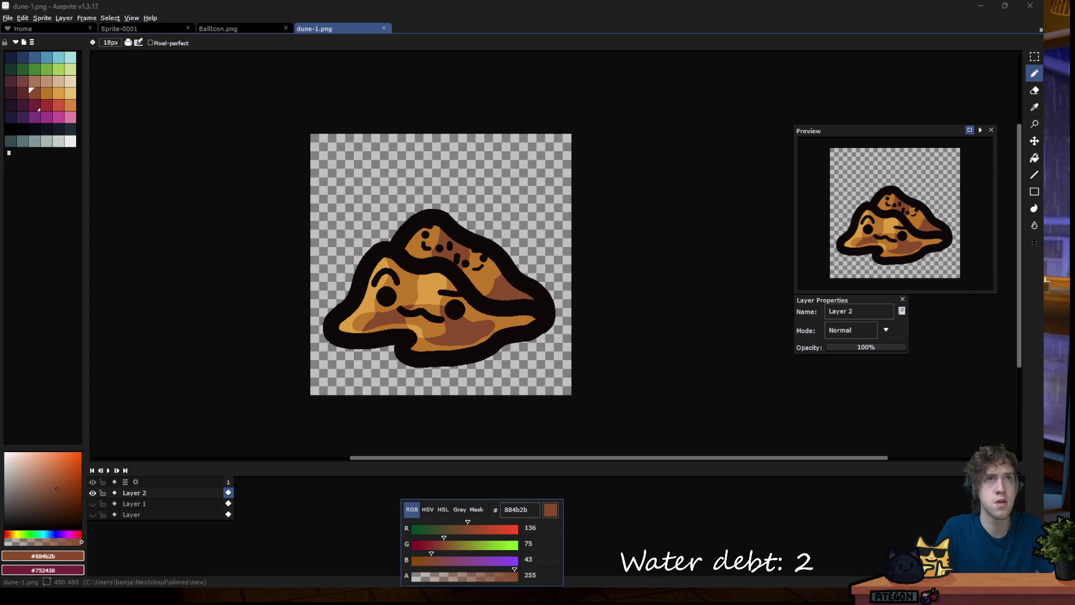
Shift the dune pile to a muted green with hue 47, saturation -45, lightness -11.
click(8, 18)
mouse_move(22, 18)
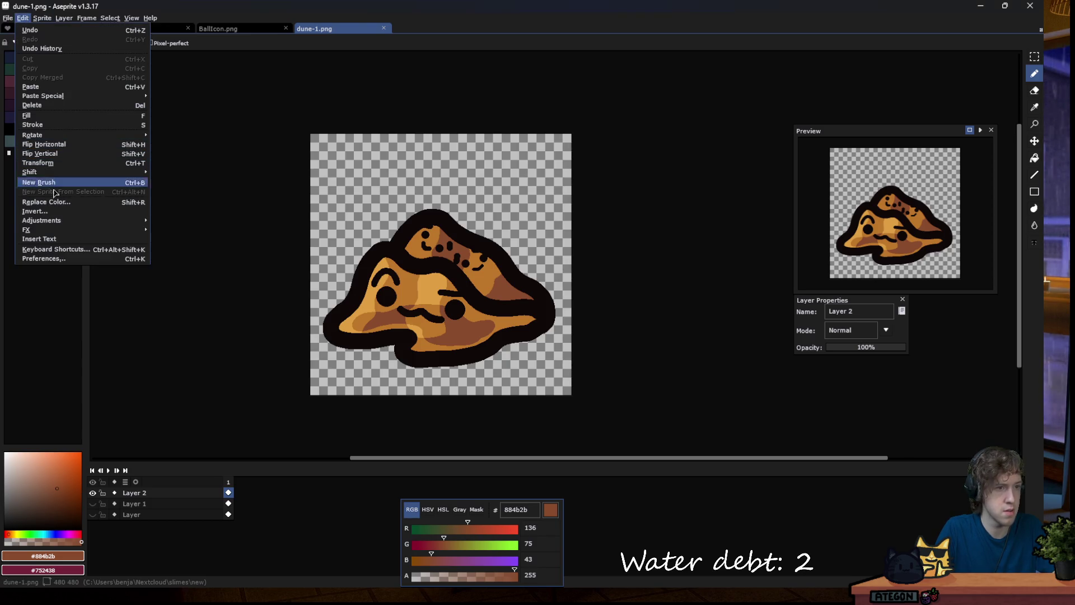
mouse_move(68, 220)
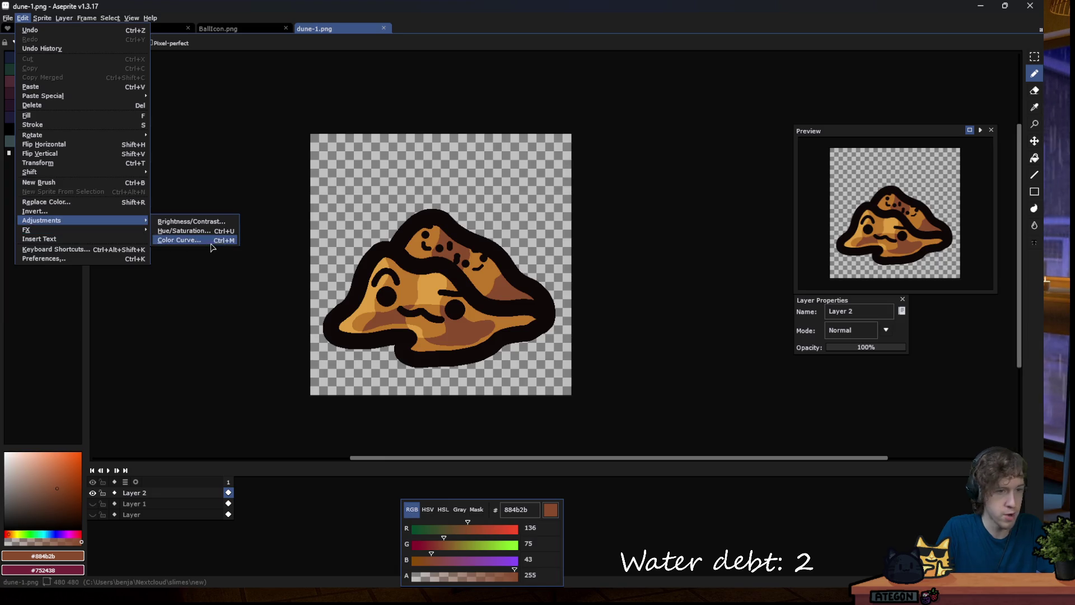
click(185, 231)
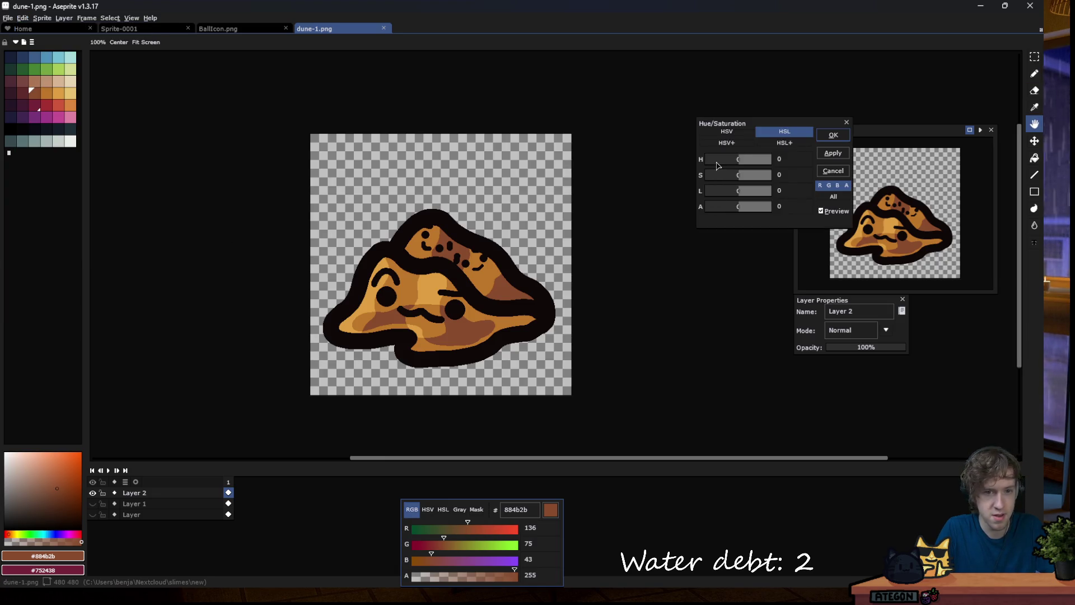
mouse_move(728, 160)
mouse_down()
mouse_move(747, 168)
mouse_move(732, 179)
mouse_up()
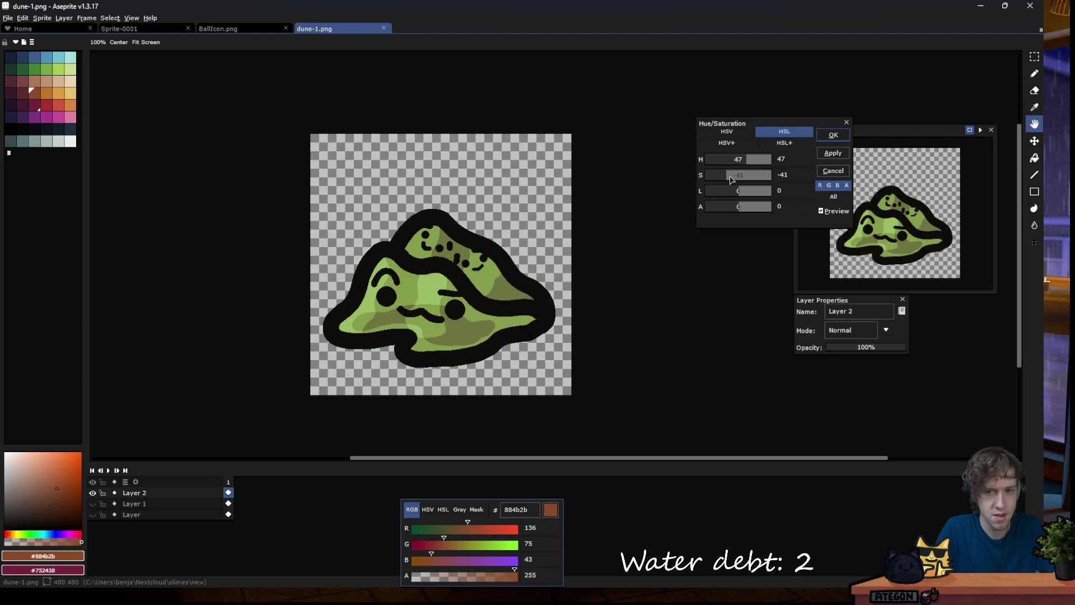
click(739, 192)
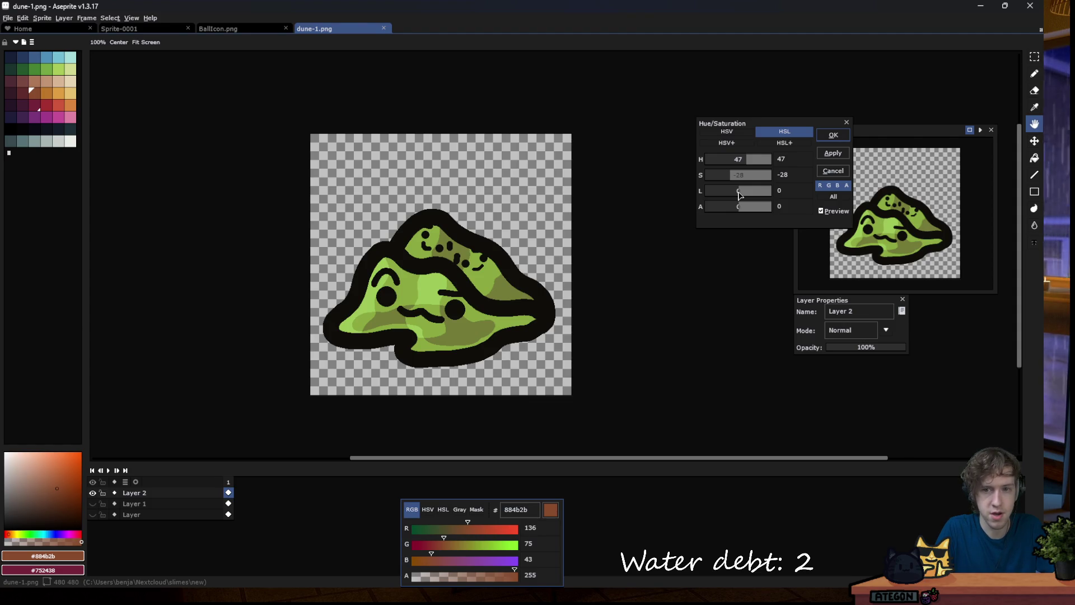
drag(739, 194, 736, 195)
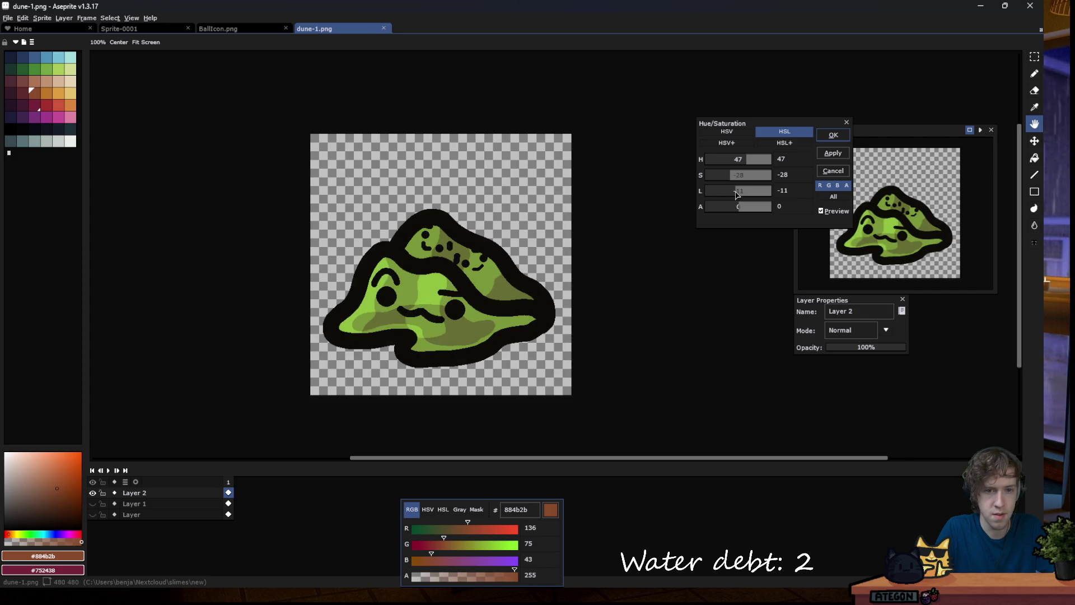
drag(731, 175, 727, 176)
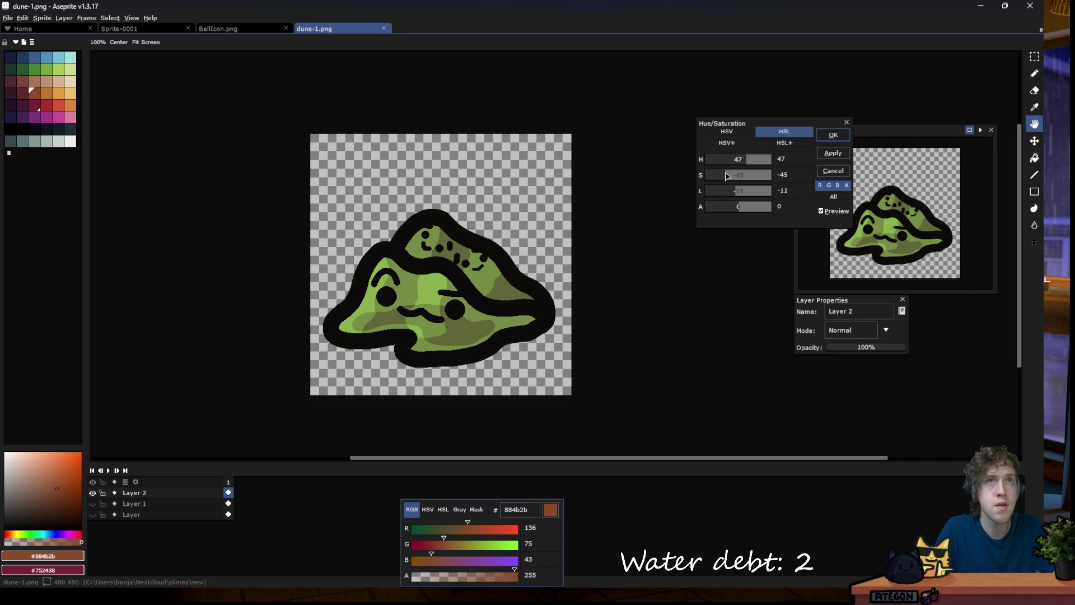
Compare the green preview with the orange original, then commit the recolour.
click(821, 211)
click(821, 211)
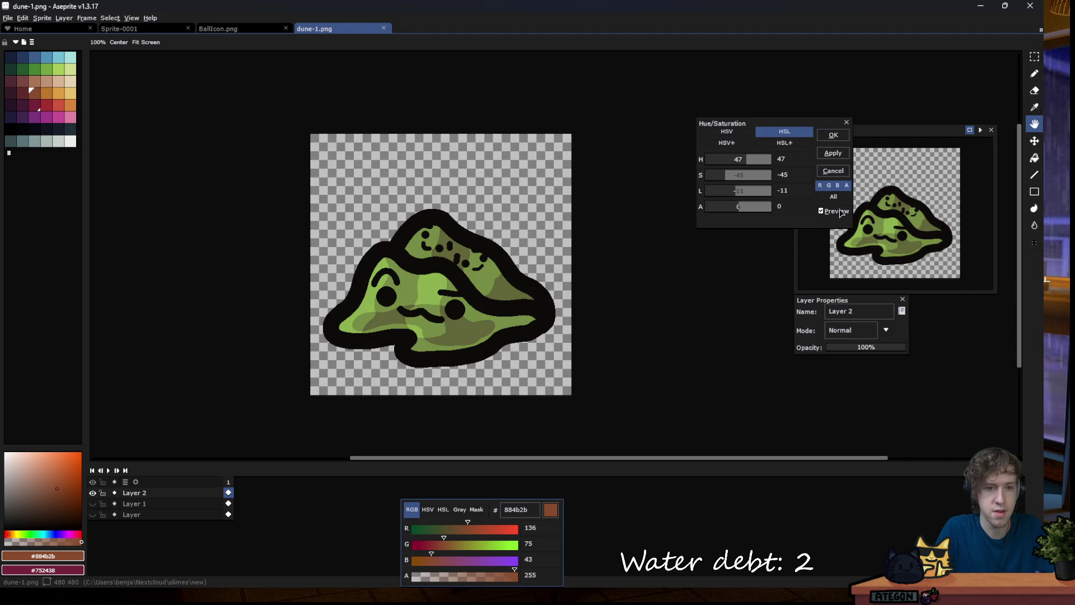
click(840, 140)
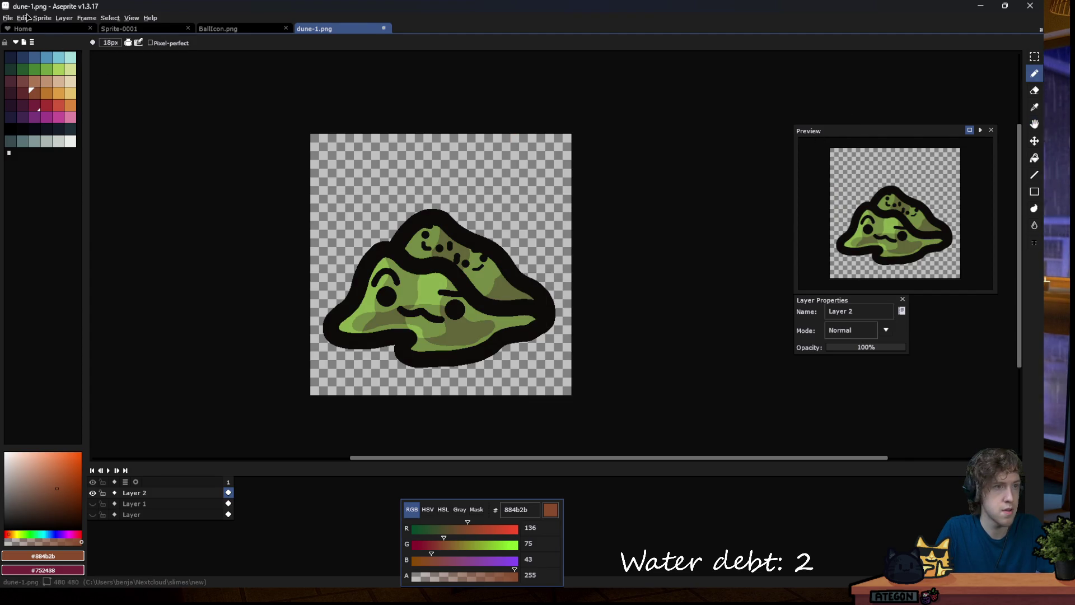
click(7, 18)
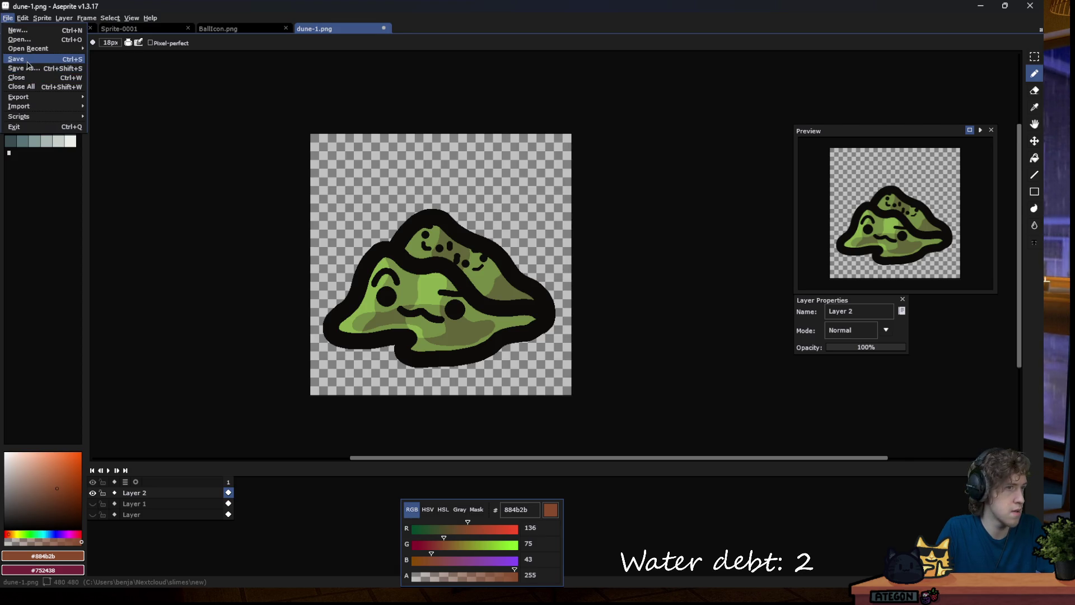
Save the green variant under the new name dune-3.png.
click(32, 69)
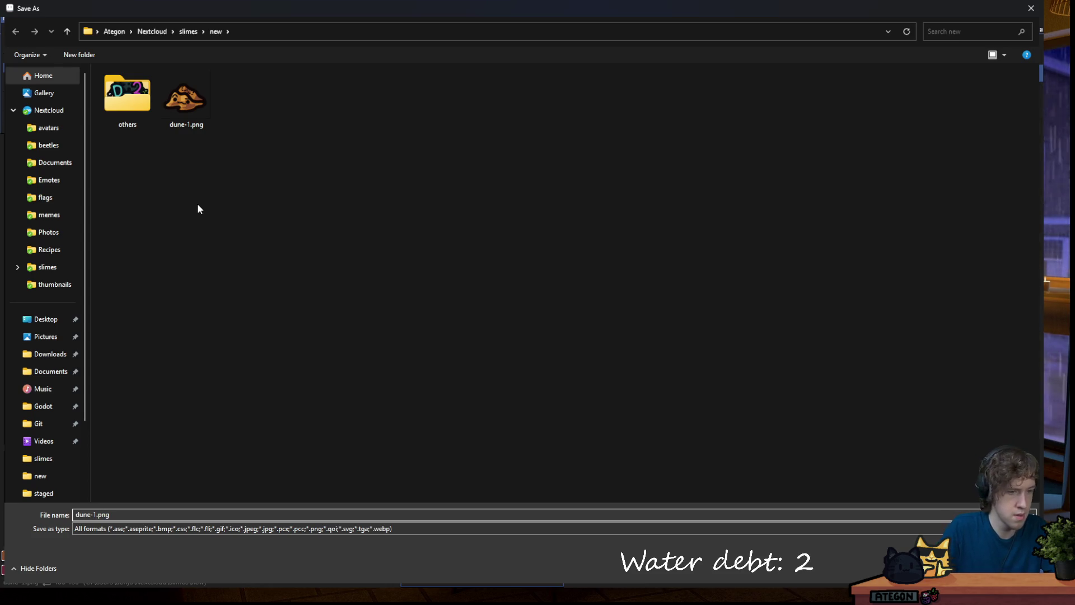
key(Return)
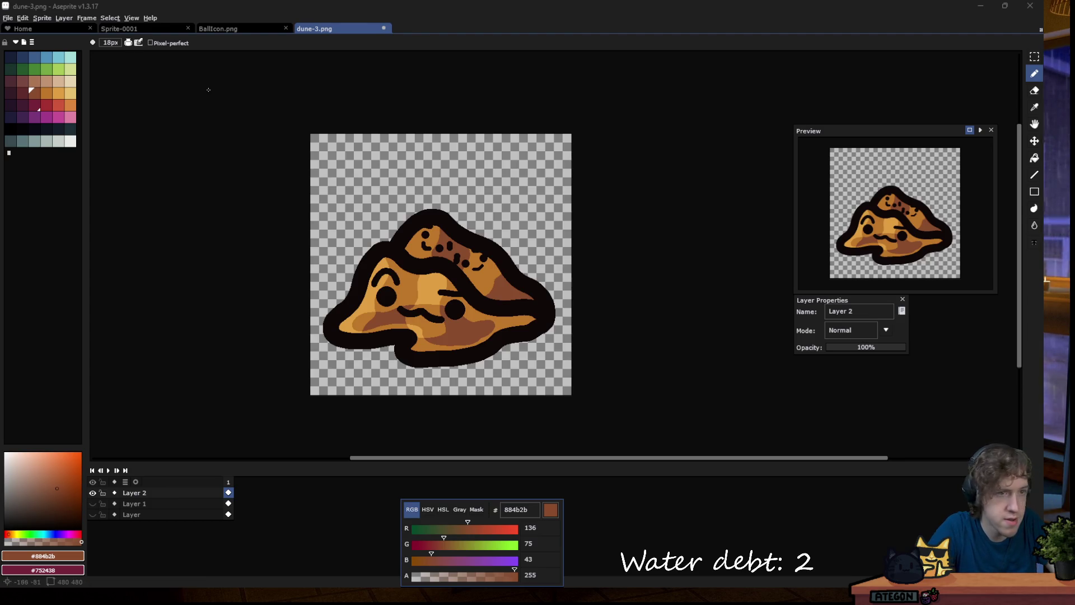
In Hue/Saturation, set the hue shift to -10.
click(22, 18)
mouse_move(56, 216)
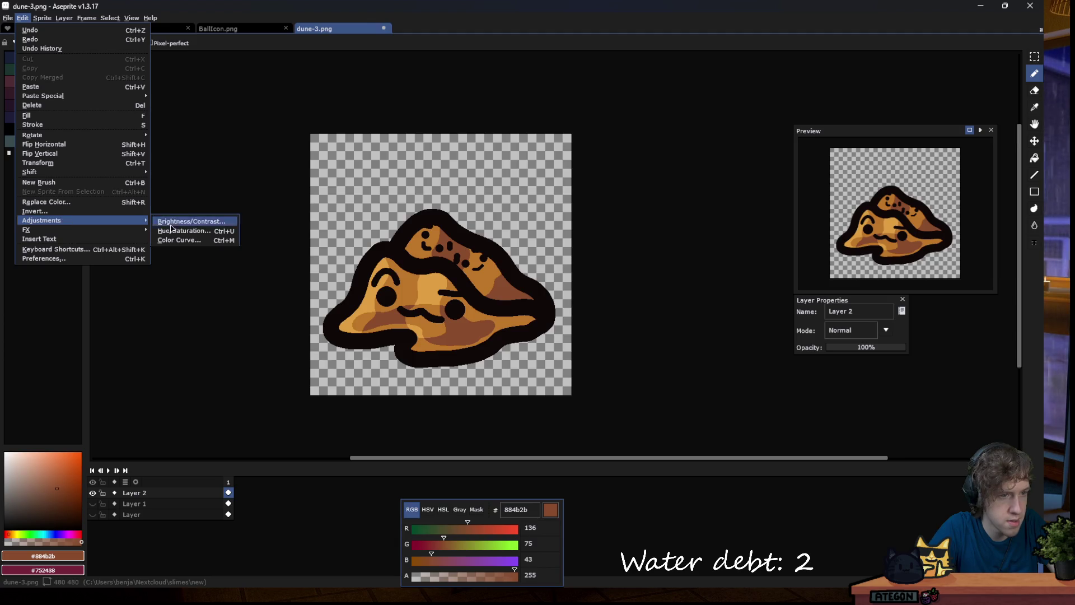
click(185, 230)
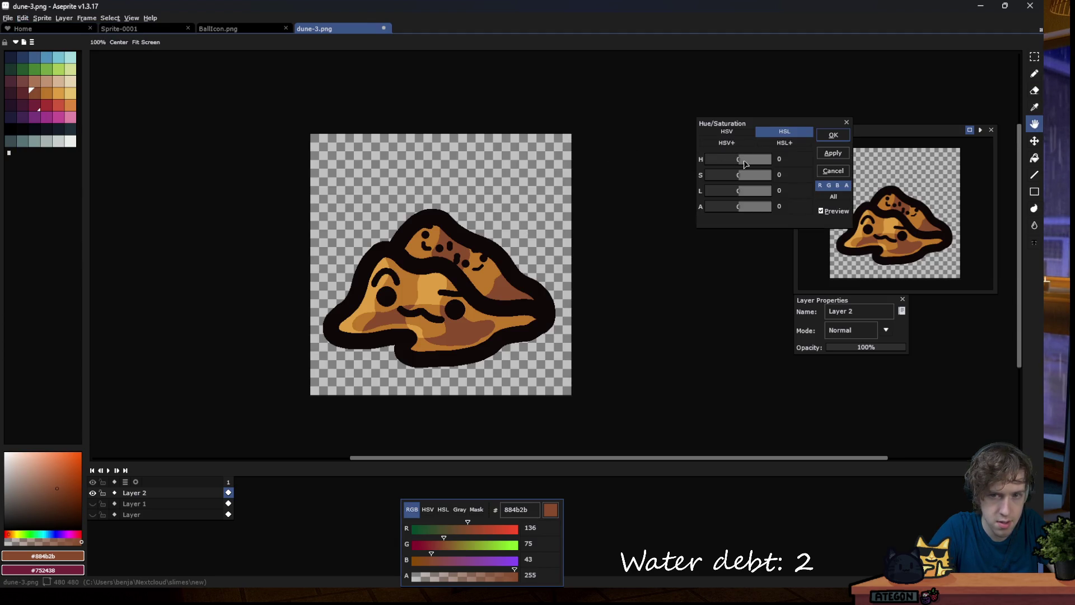
drag(737, 164, 737, 164)
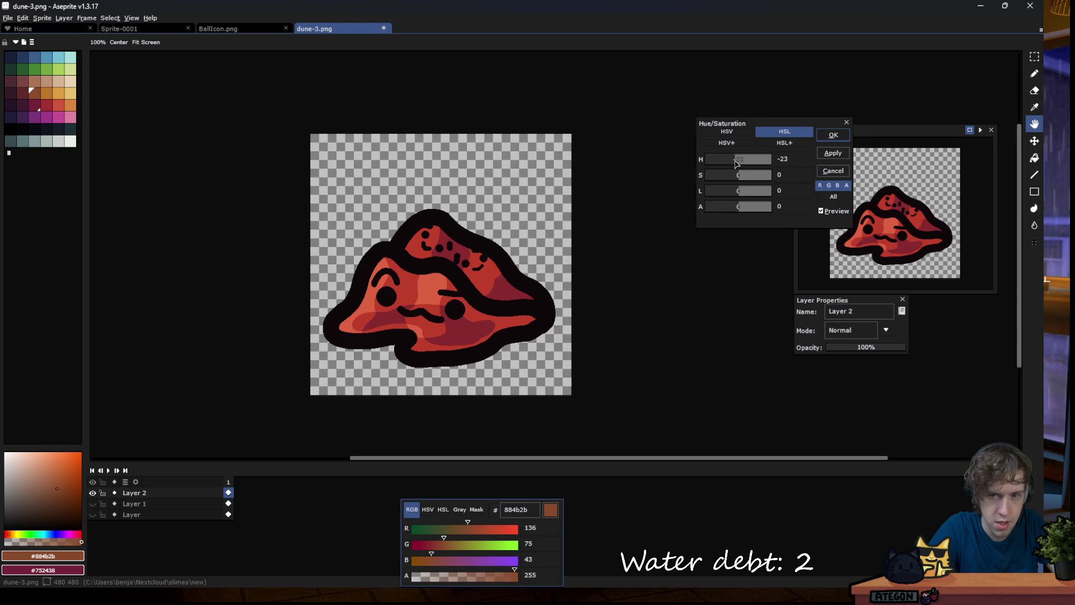
click(793, 161)
text(-)
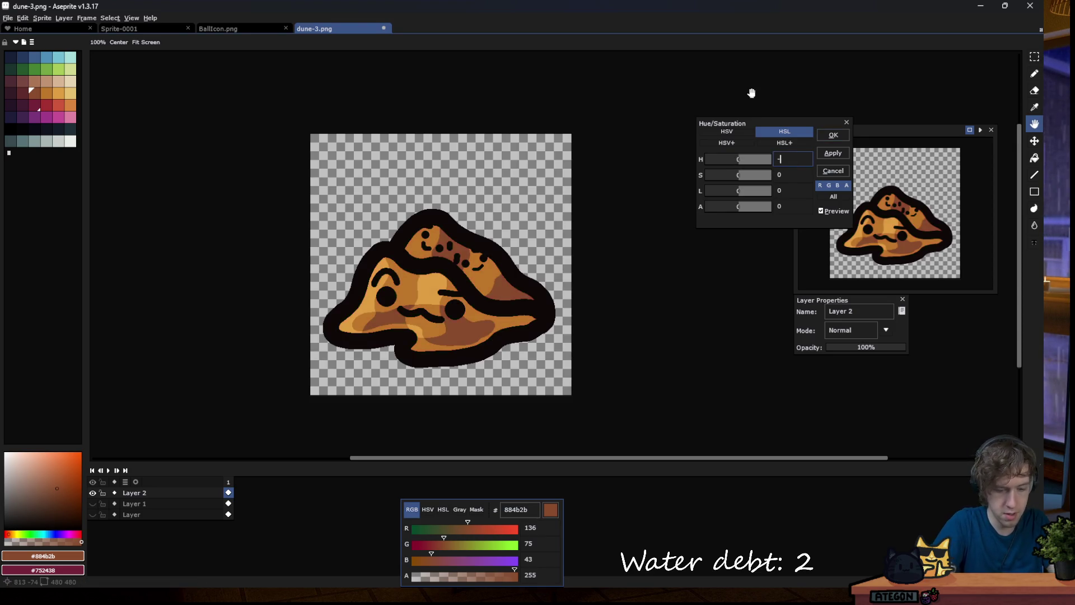
text(10)
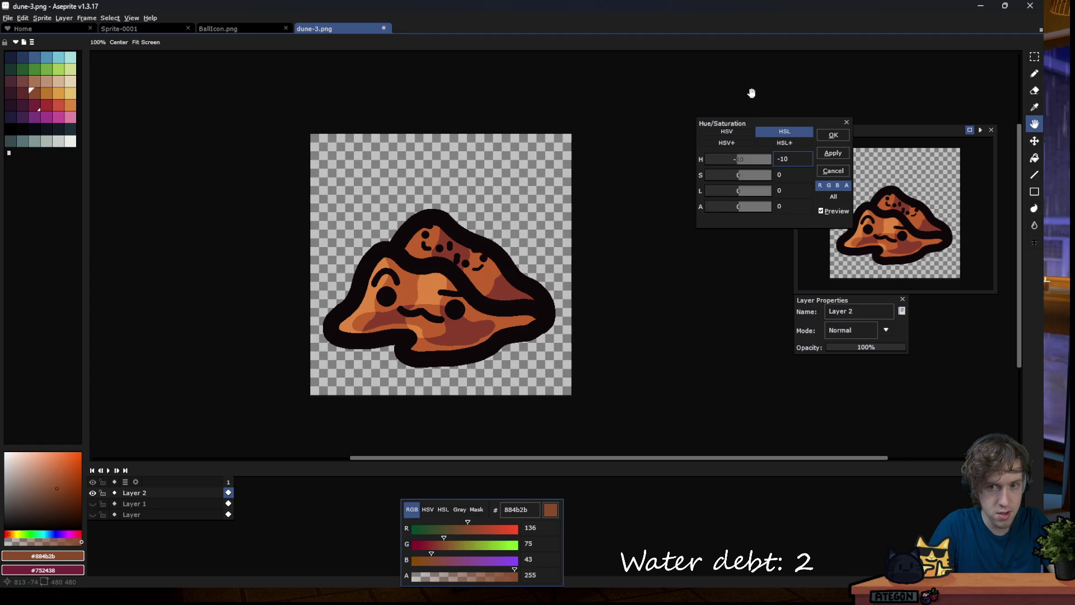
Set saturation to 6 and lightness to -30, compare with the original, and apply.
click(738, 177)
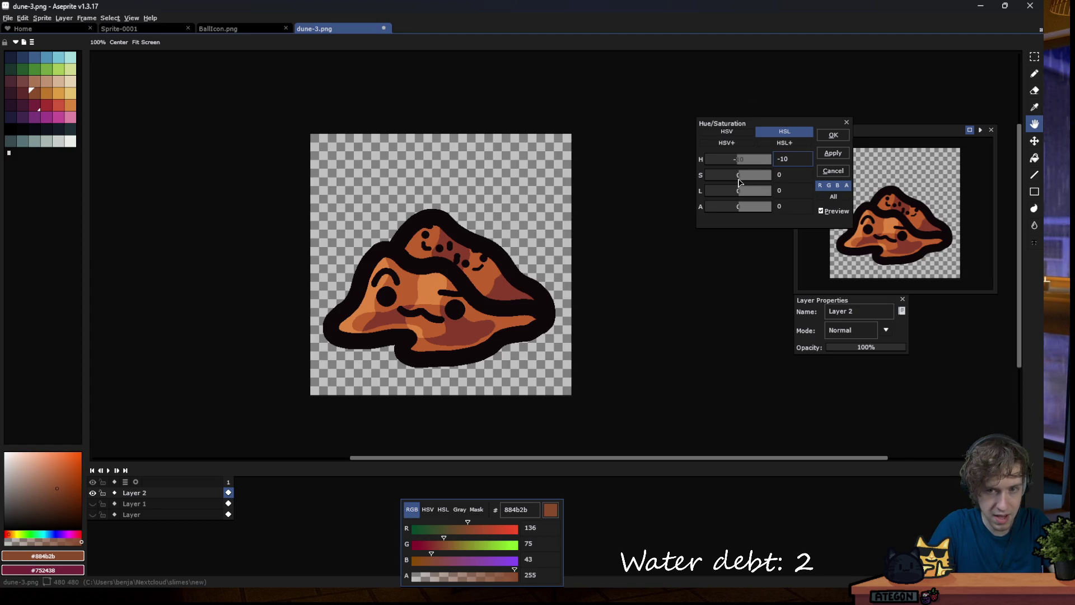
click(739, 179)
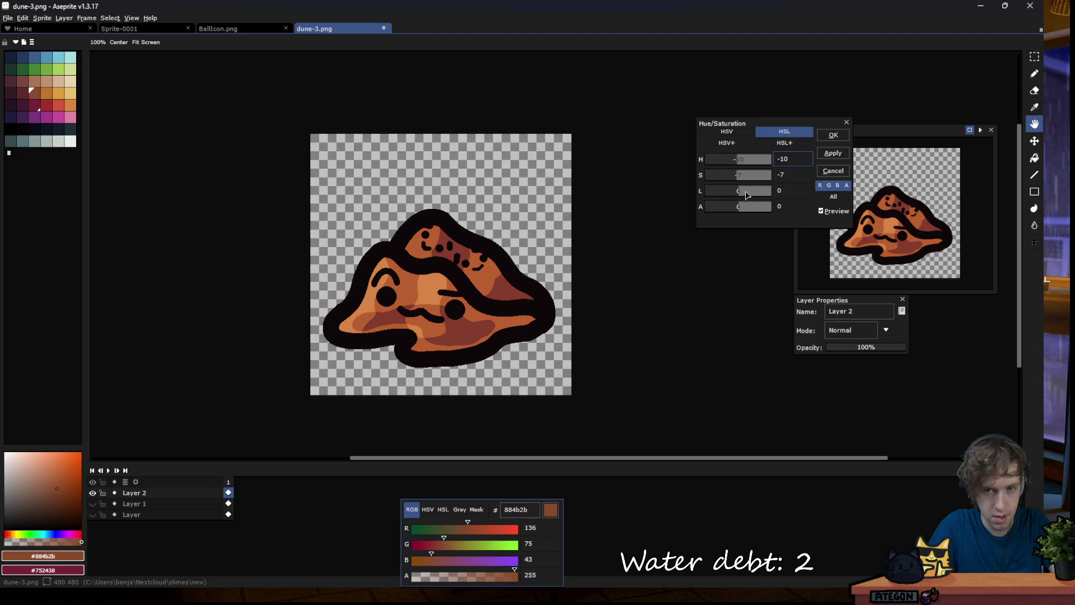
click(731, 196)
drag(730, 195, 741, 181)
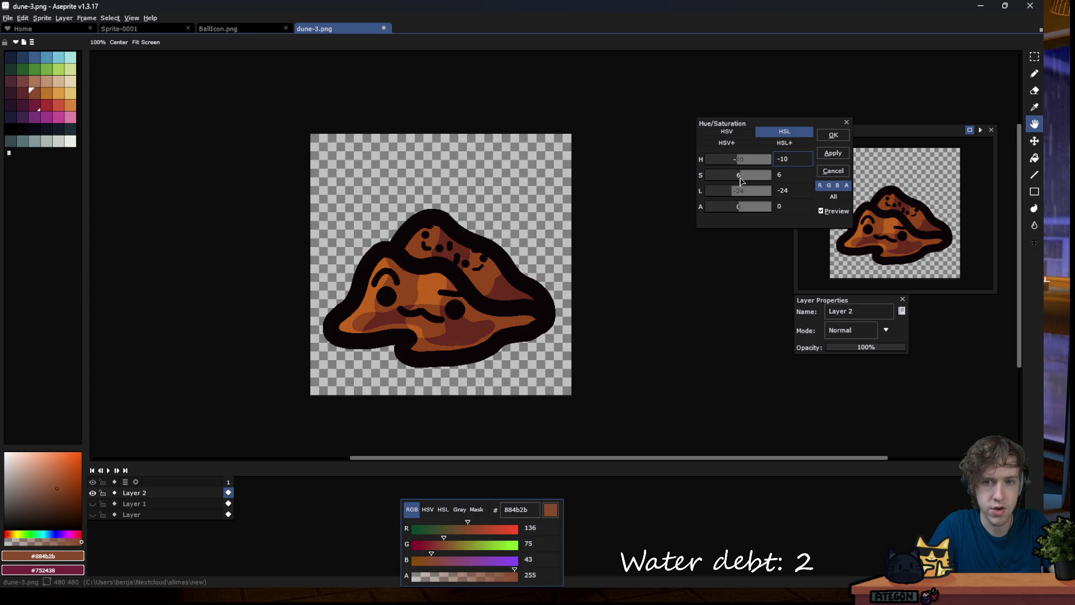
drag(723, 198, 732, 195)
click(823, 212)
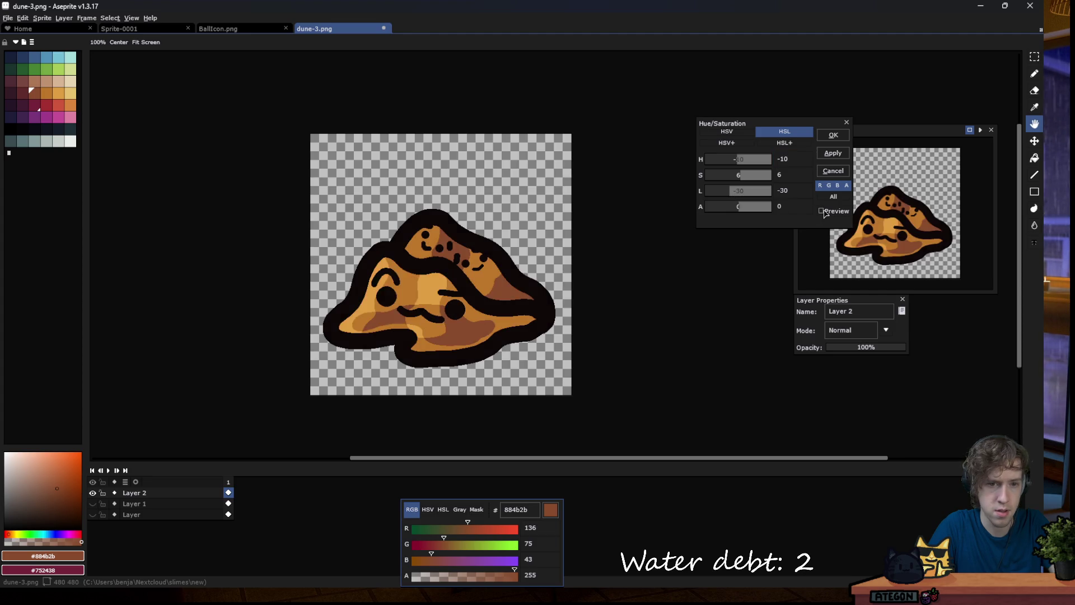
click(823, 211)
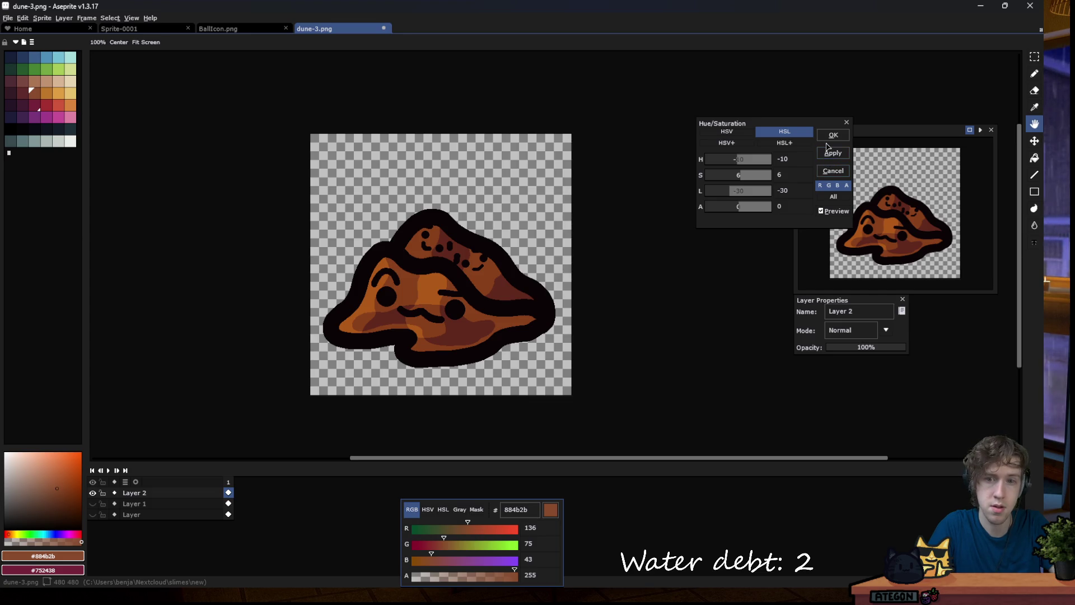
click(831, 136)
Save the dark reddish-brown variant as dune-4.png.
click(11, 19)
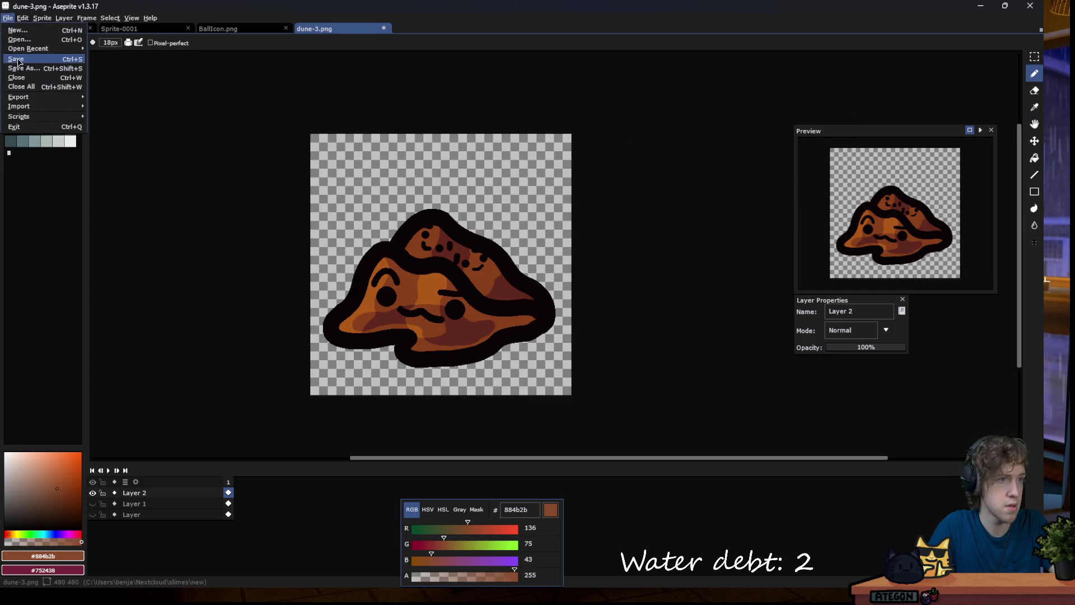
click(25, 69)
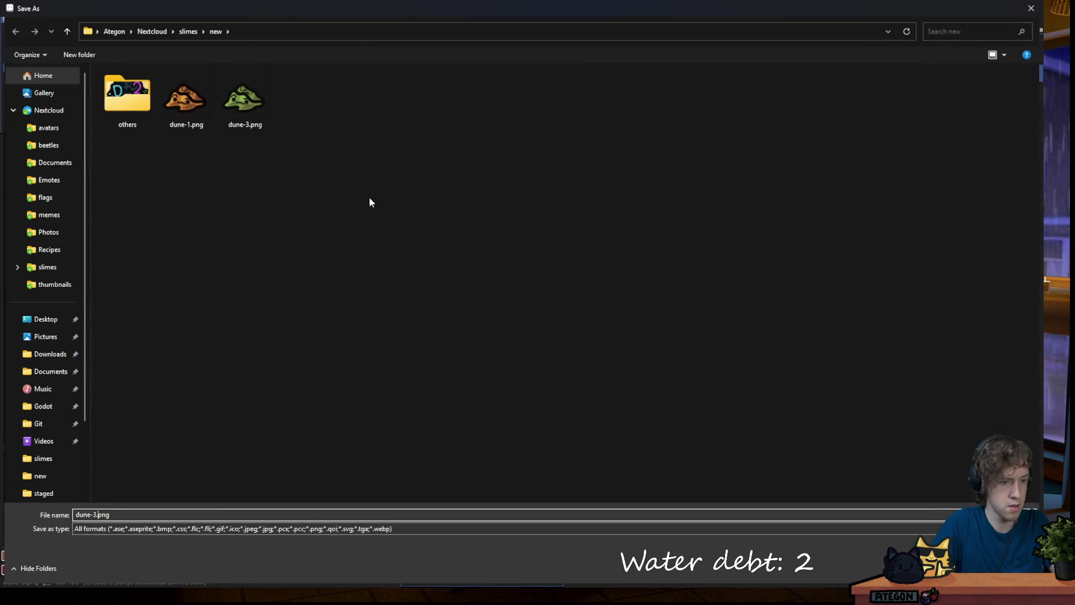
key(BackSpace)
text(4)
key(Return)
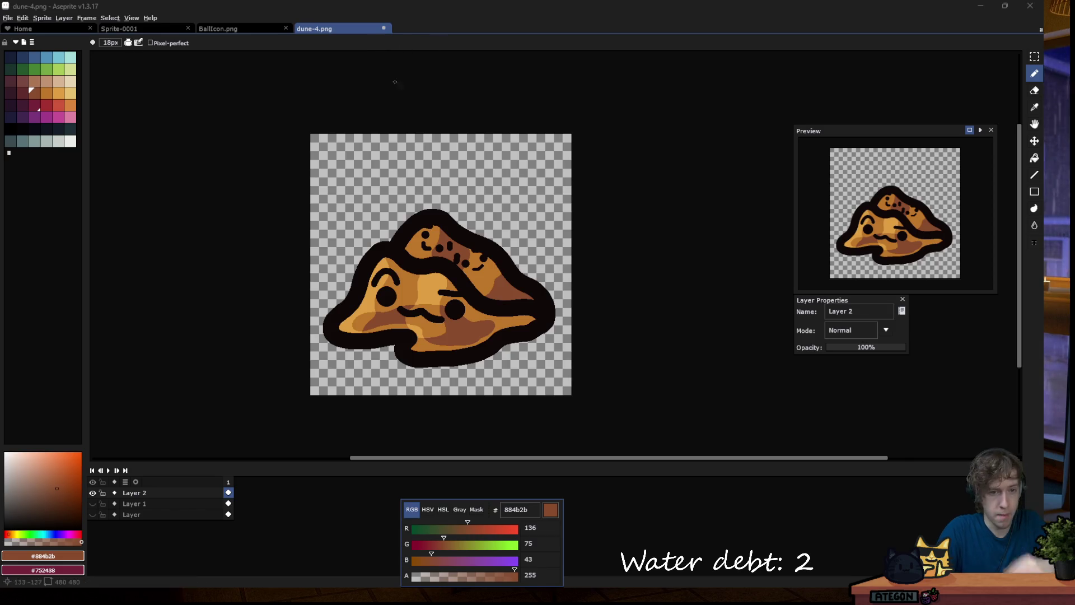
In Hue/Saturation, set the hue shift to 10.
key(v)
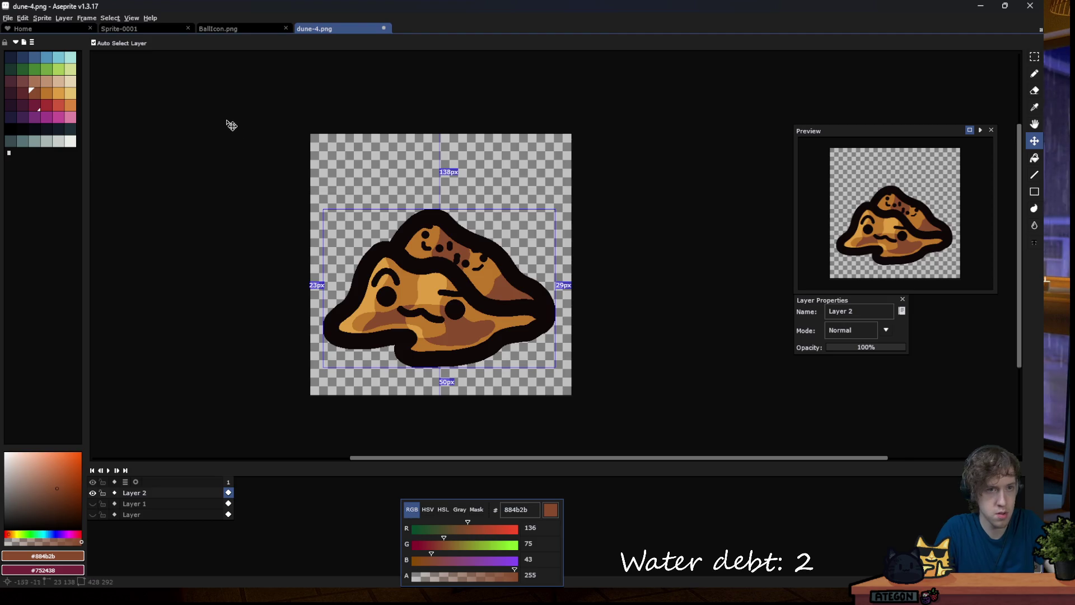
click(19, 18)
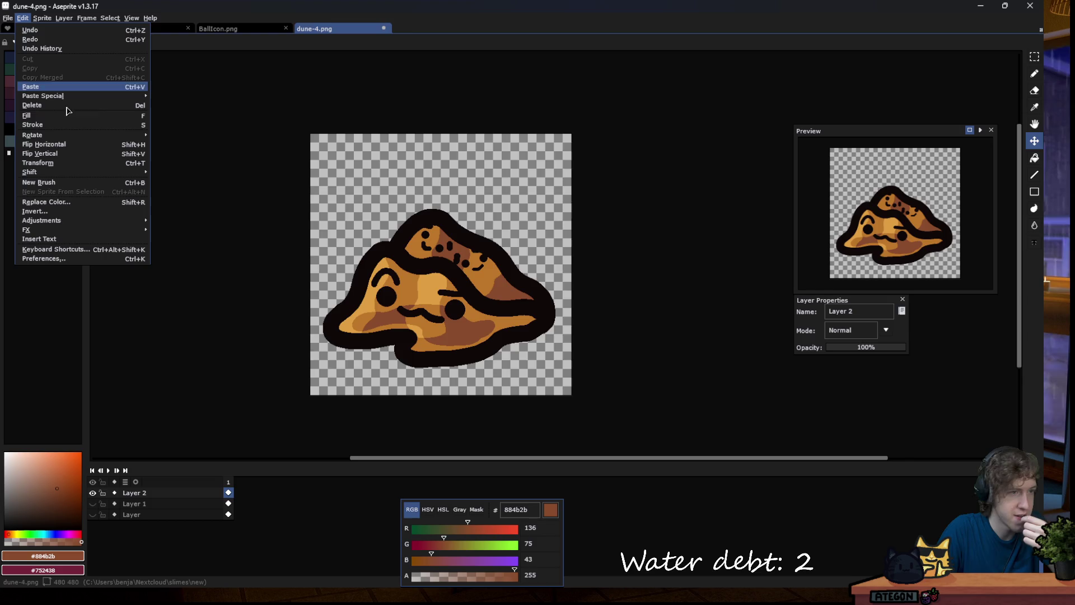
mouse_move(61, 220)
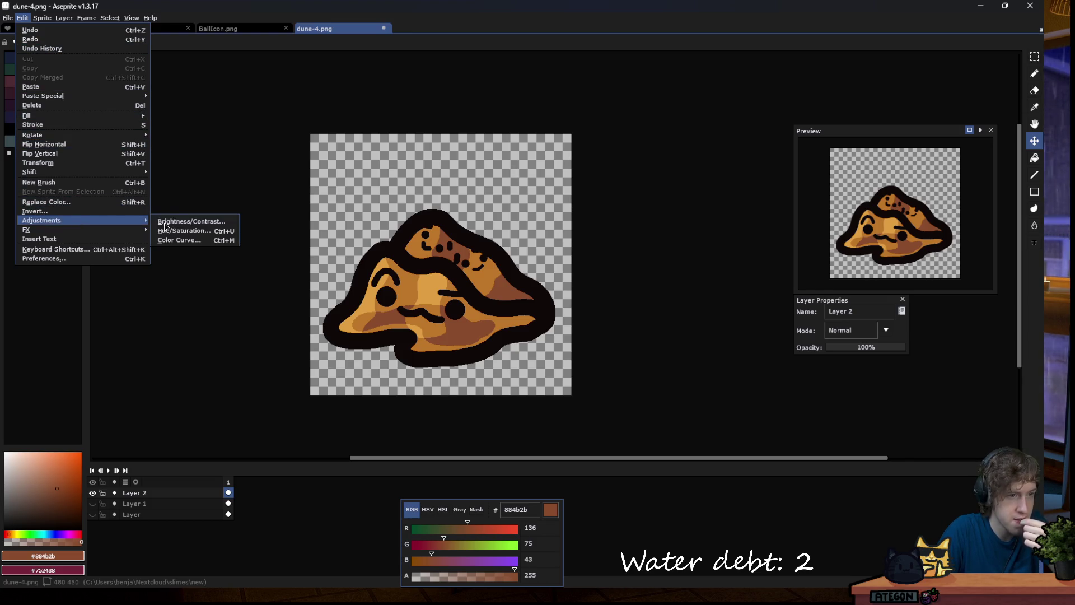
click(185, 230)
click(780, 159)
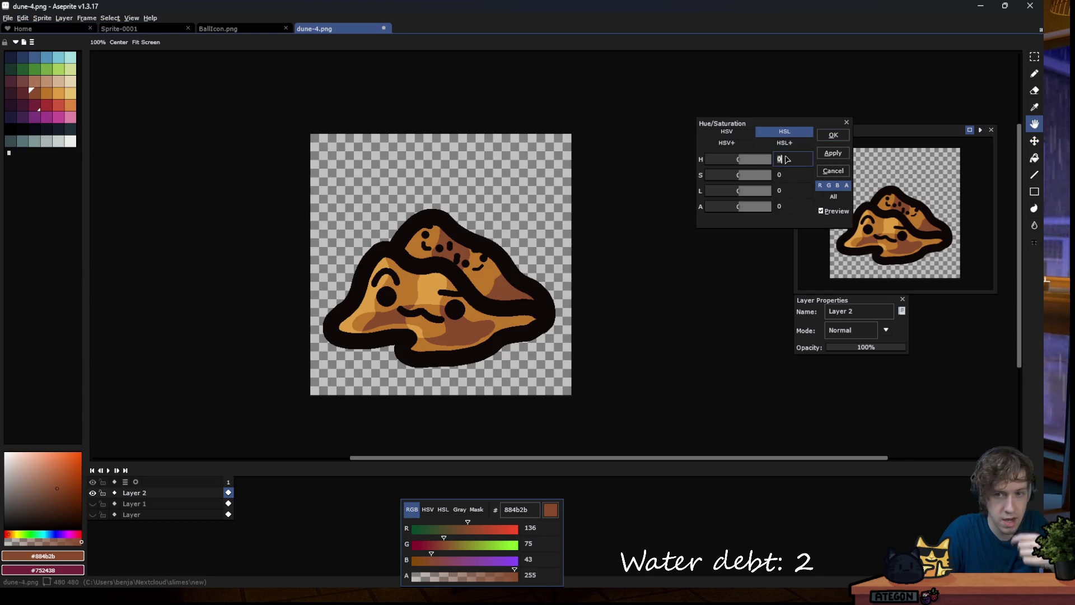
text(10)
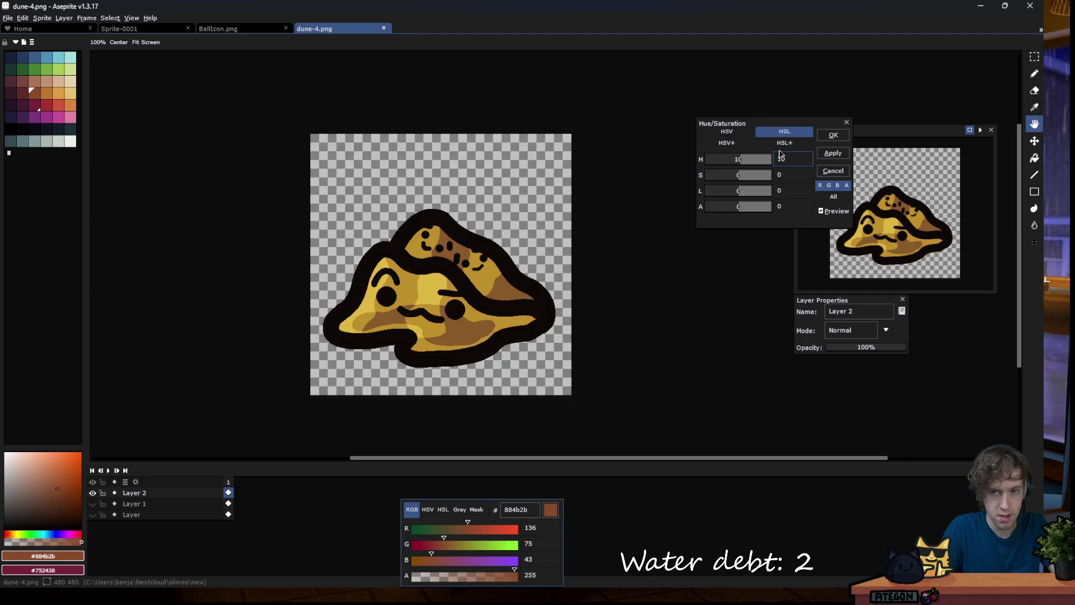
Set saturation to 10 and lightness to 5, compare with the original, and apply.
click(790, 175)
text(-10)
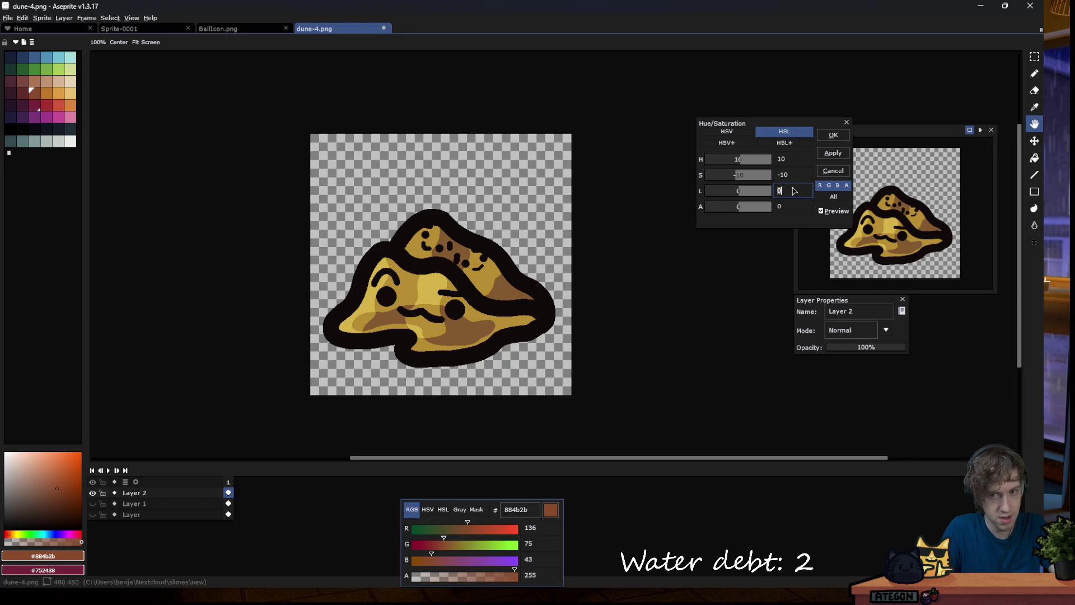
double_click(788, 174)
text(10)
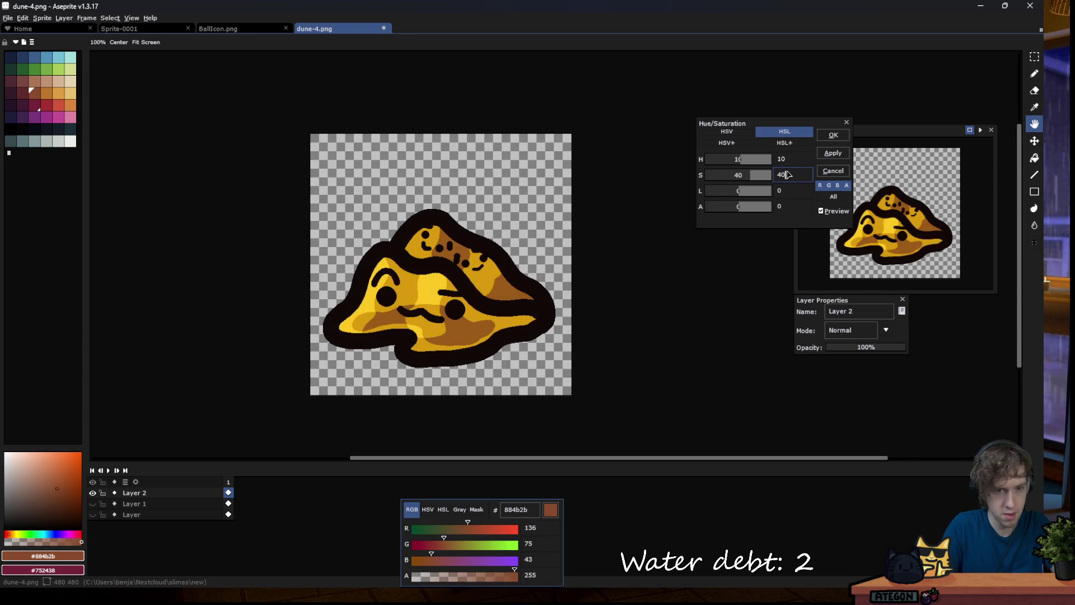
key(BackSpace)
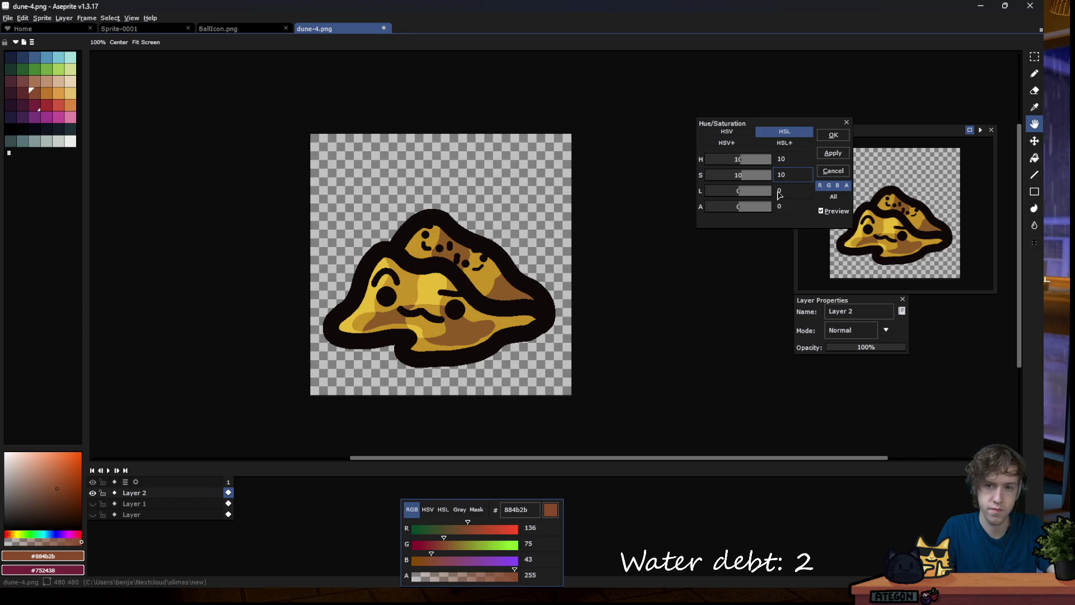
key(Tab)
text(10)
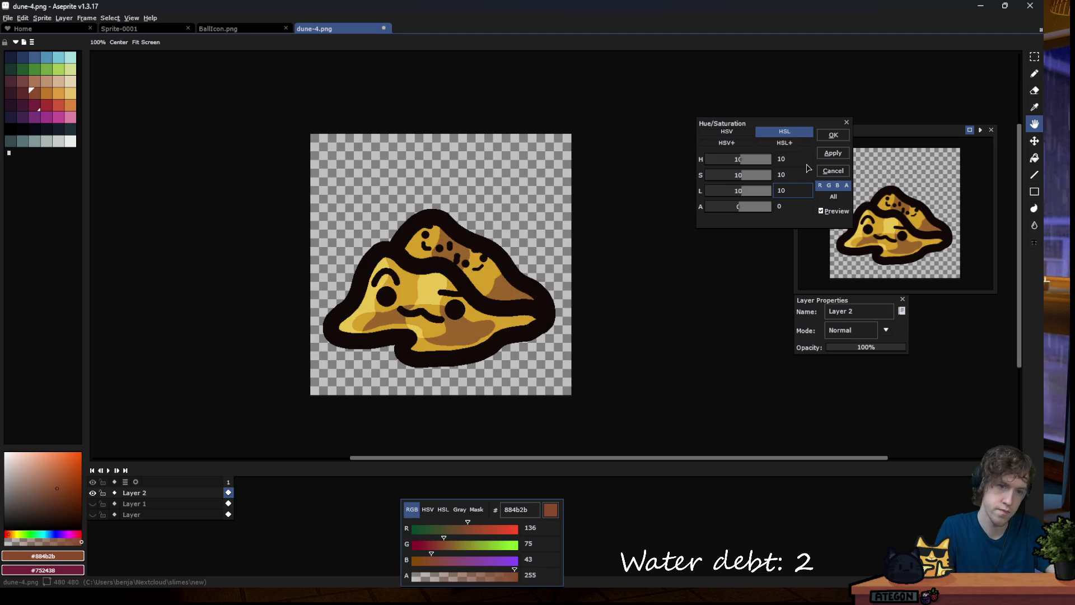
key(BackSpace)
key(BackSpace)
text(5)
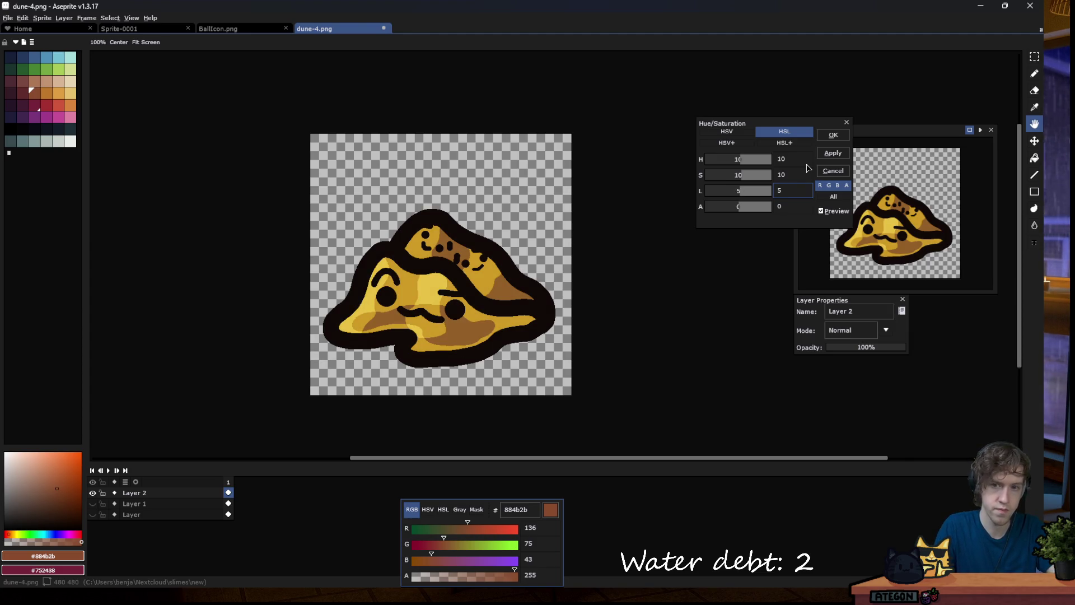
click(835, 211)
click(837, 212)
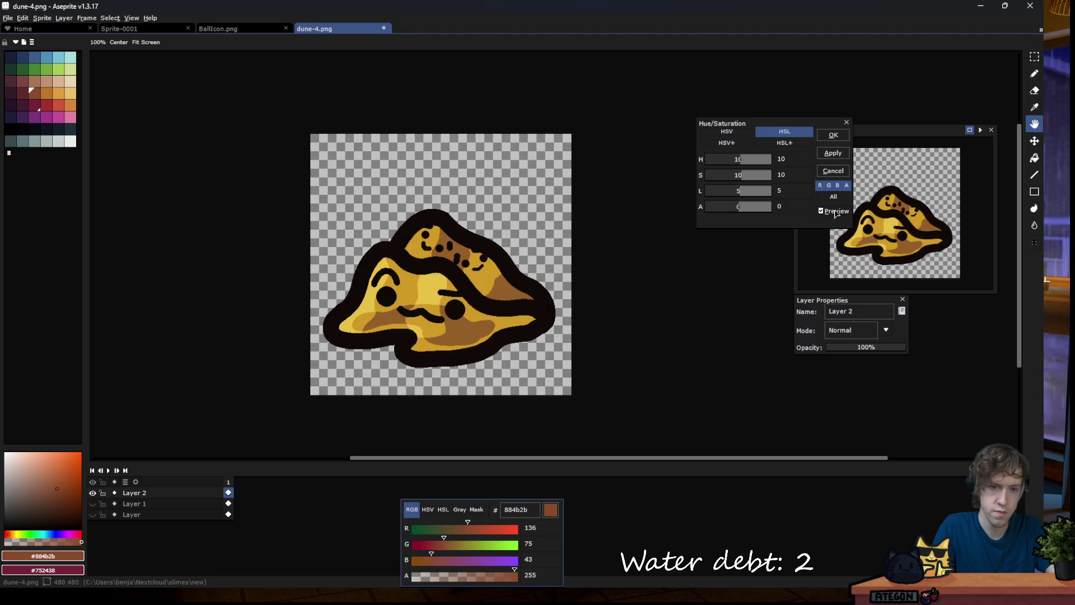
click(833, 136)
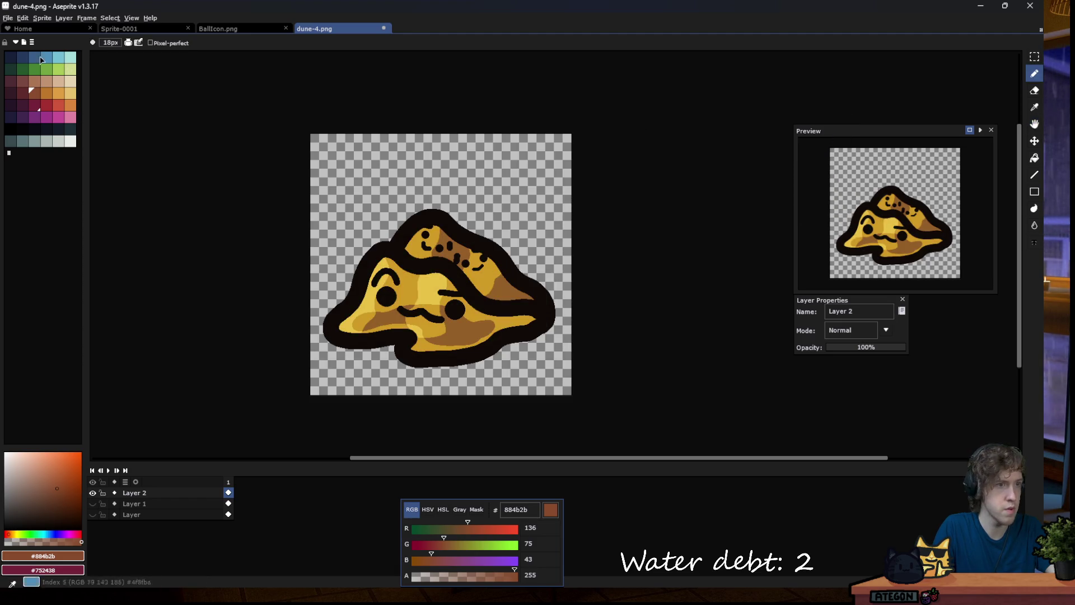
Save the golden variant as dune-5.png.
click(8, 18)
click(25, 69)
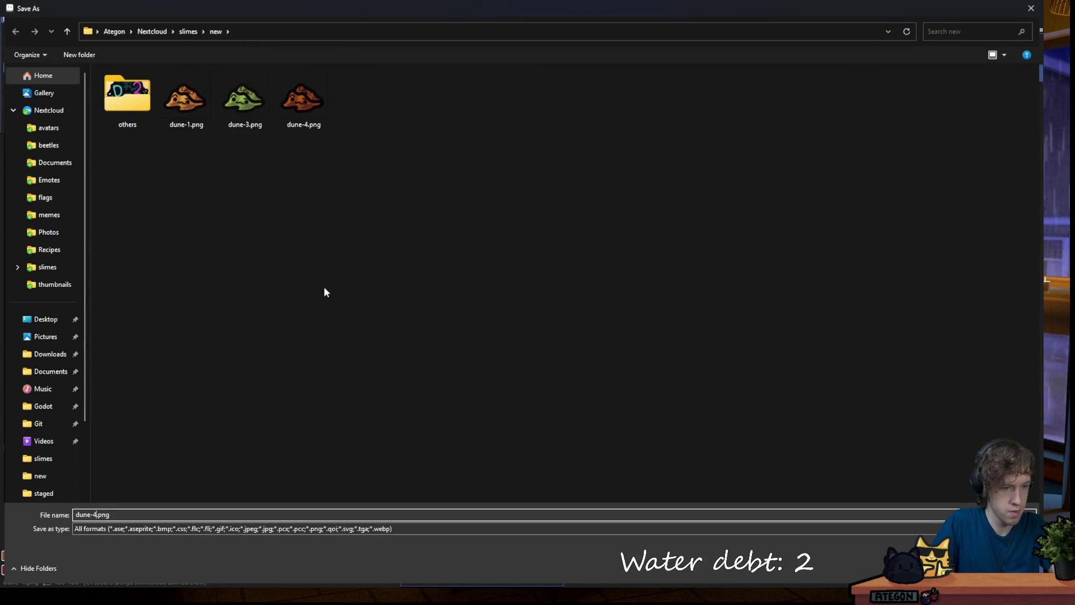
key(Return)
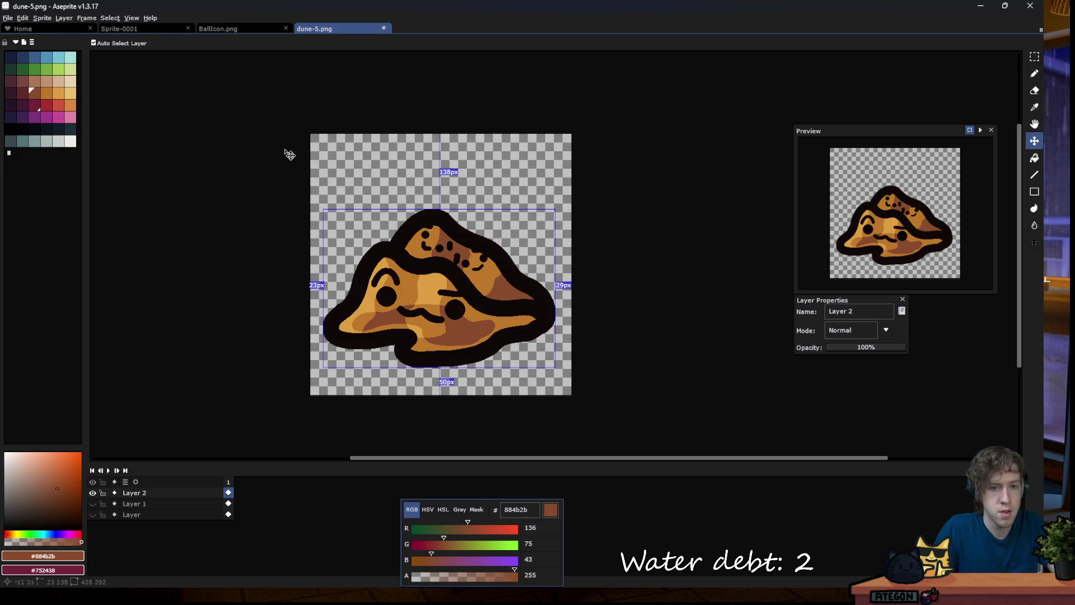
Apply a Hue/Saturation adjustment of hue -5 and saturation -10.
click(23, 18)
mouse_move(50, 220)
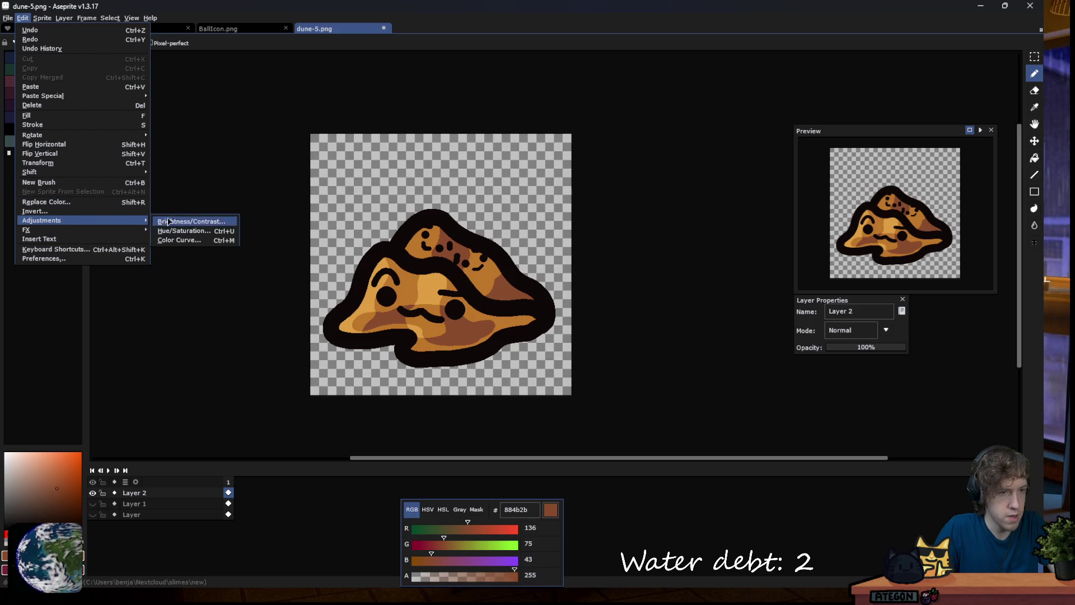
click(179, 225)
click(784, 159)
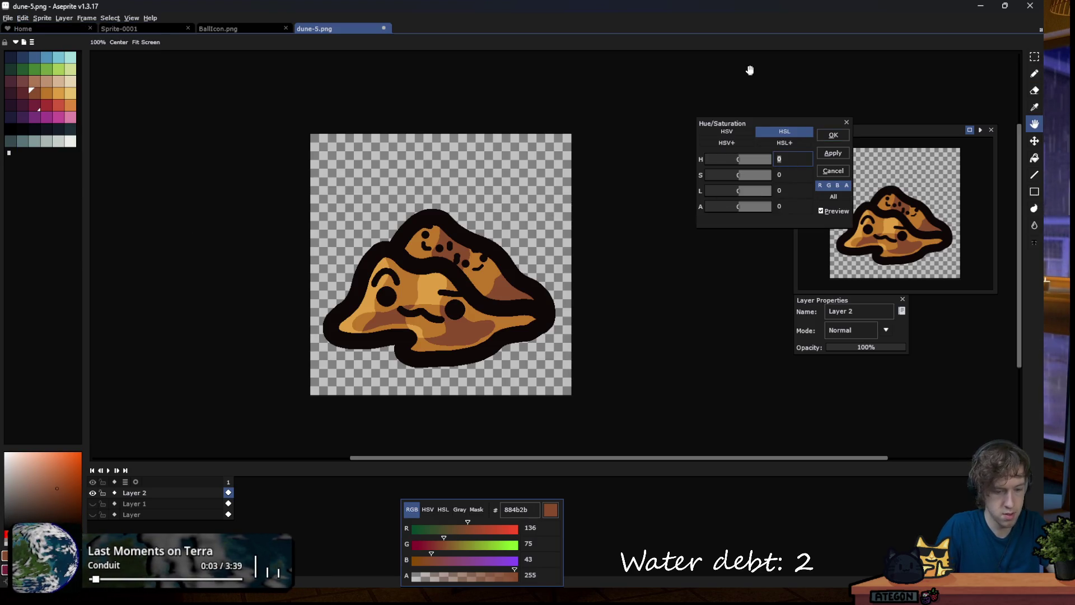
text(10)
key(BackSpace)
key(BackSpace)
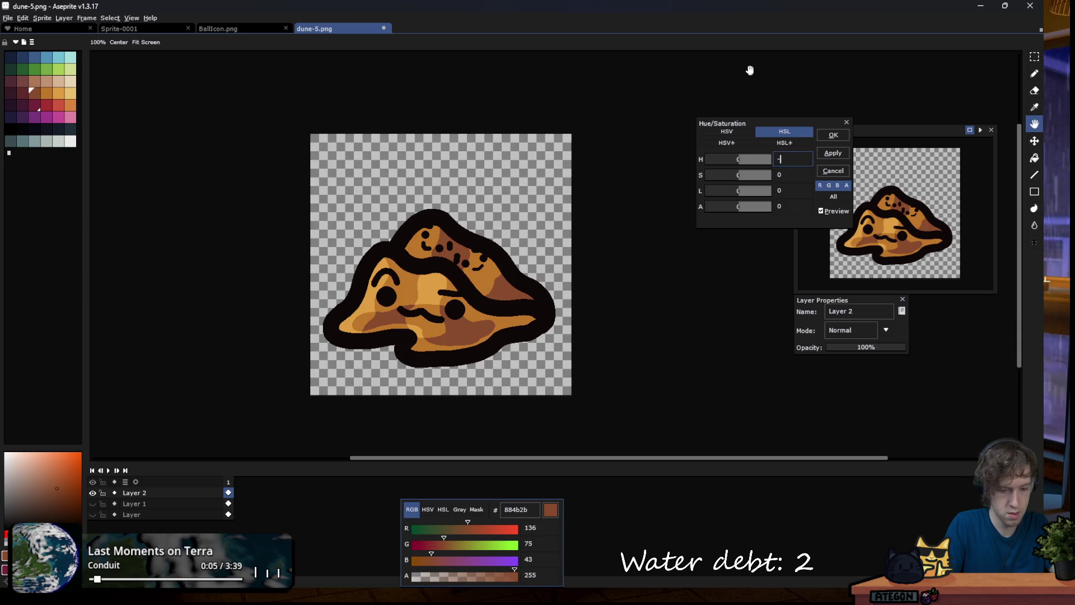
text(-10)
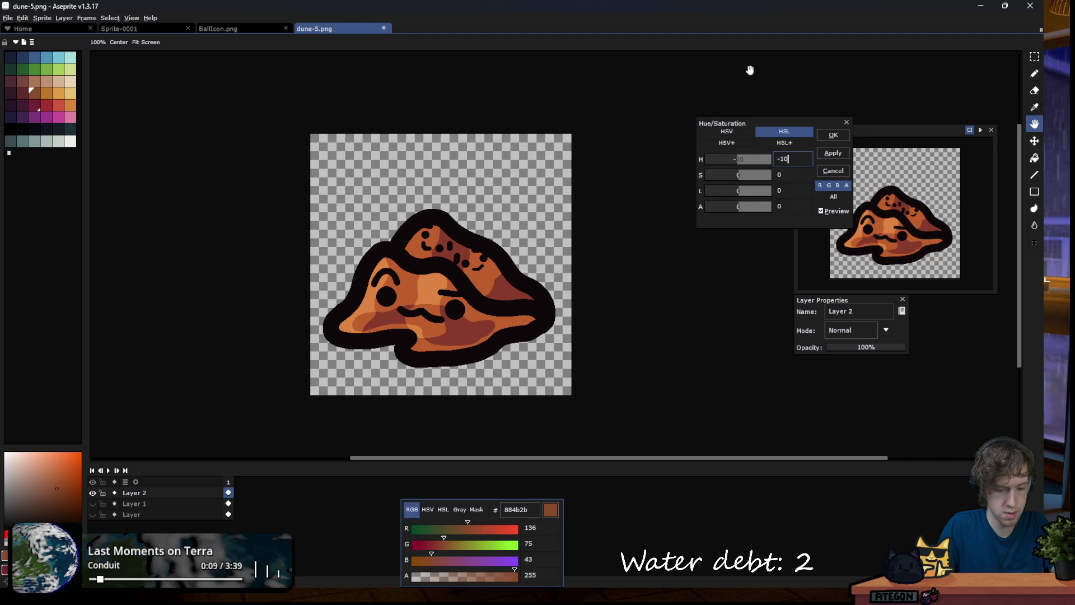
key(BackSpace)
key(BackSpace)
text(5)
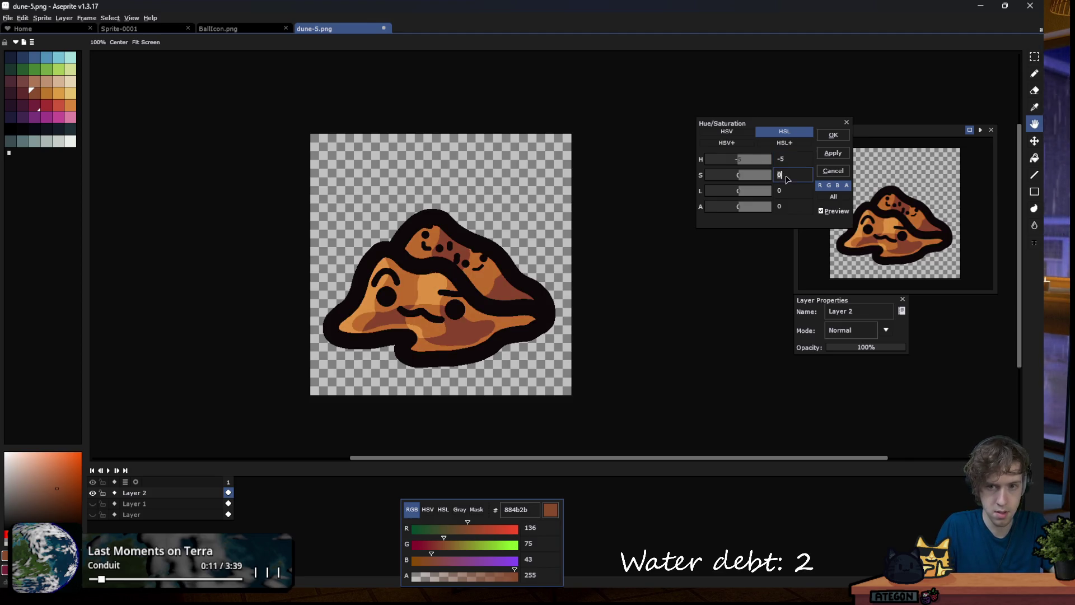
click(798, 192)
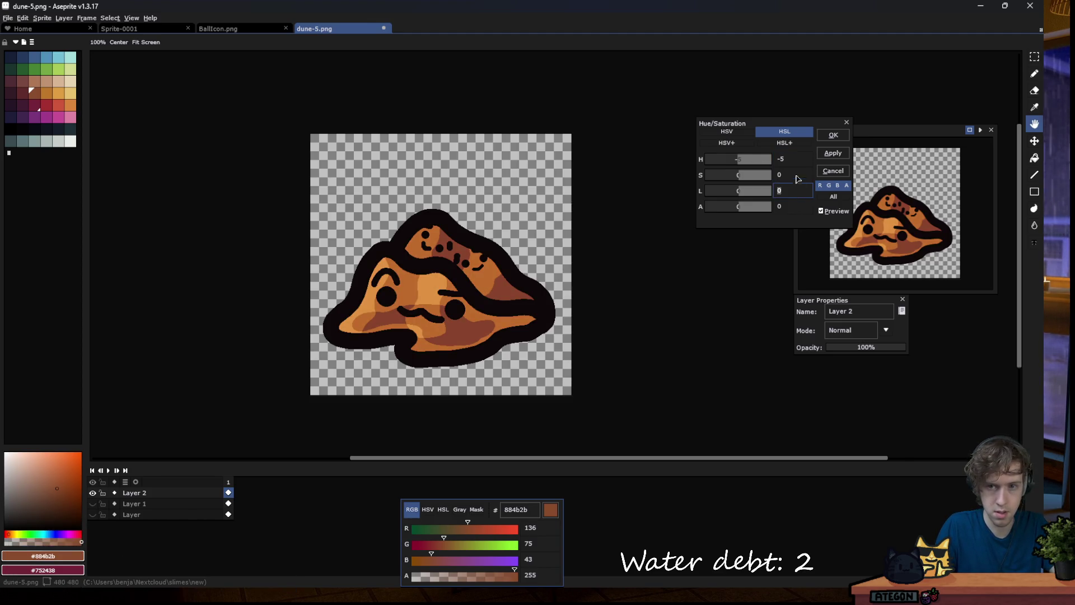
click(799, 171)
text(-10)
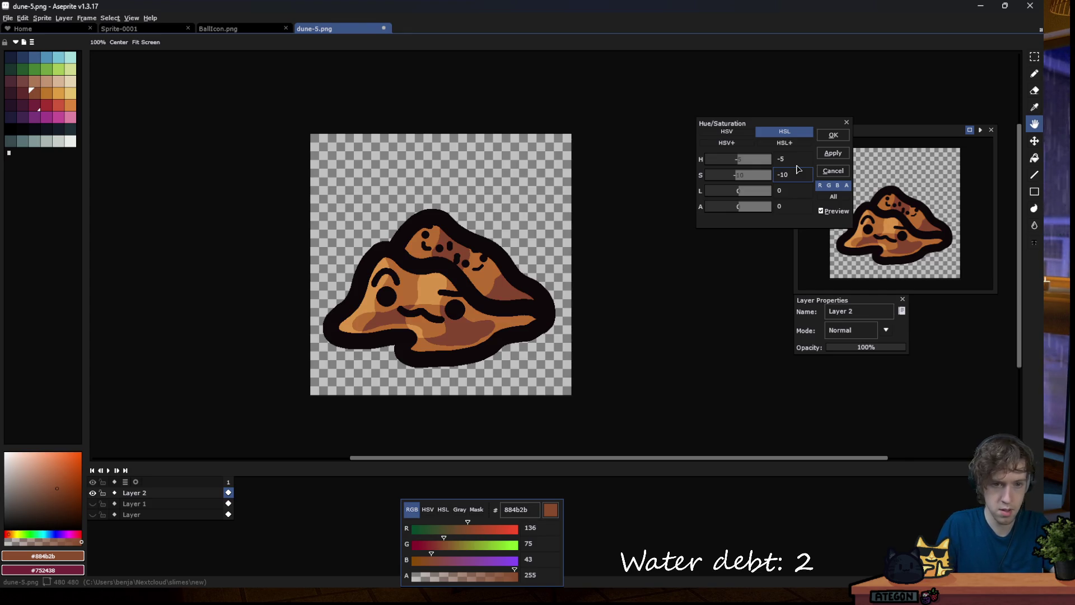
click(824, 136)
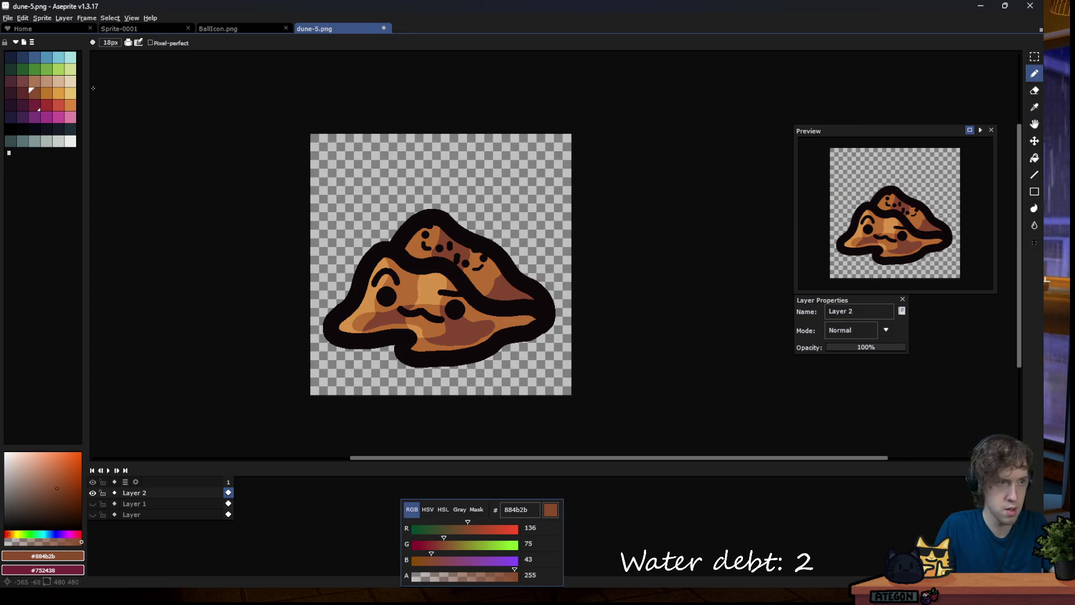
Save the muted orange-brown variant as dune-2.png.
click(8, 18)
click(22, 69)
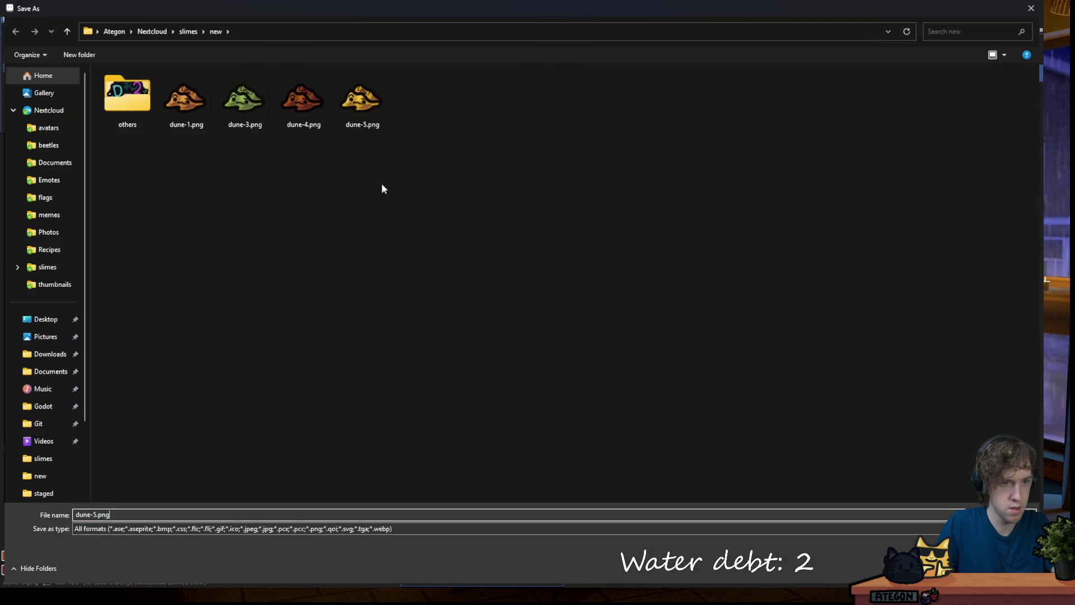
key(BackSpace)
text(2)
key(Return)
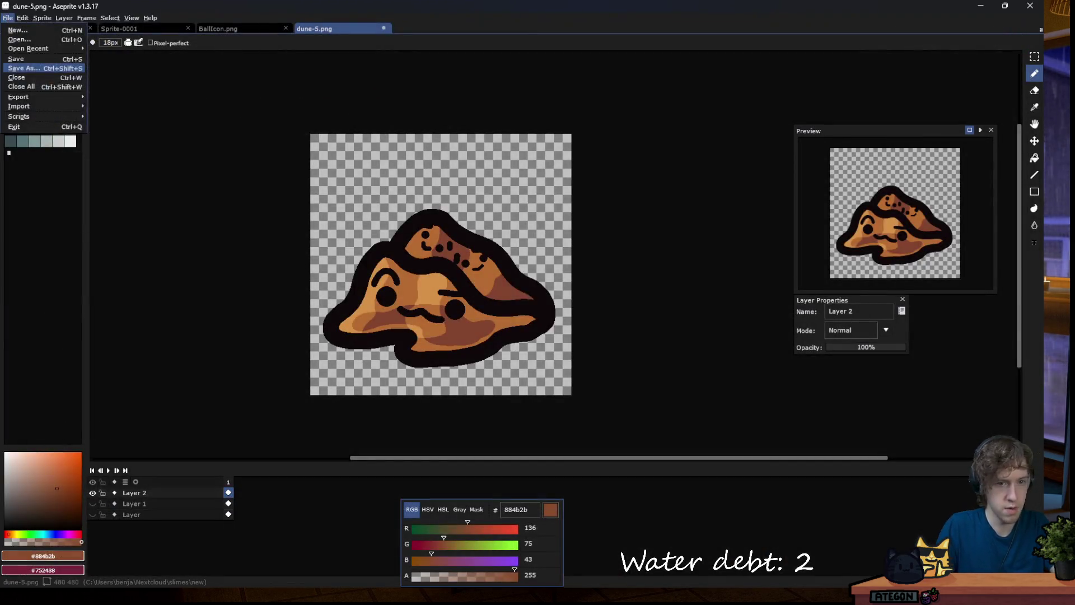
click(7, 18)
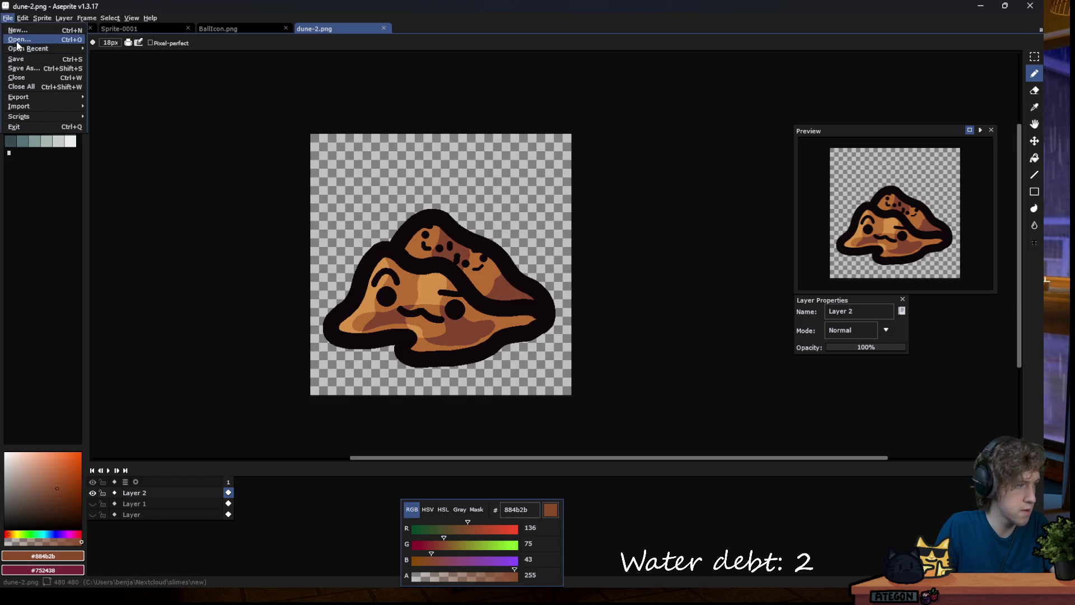
Open dune-3.png from the slimes/new folder.
click(22, 45)
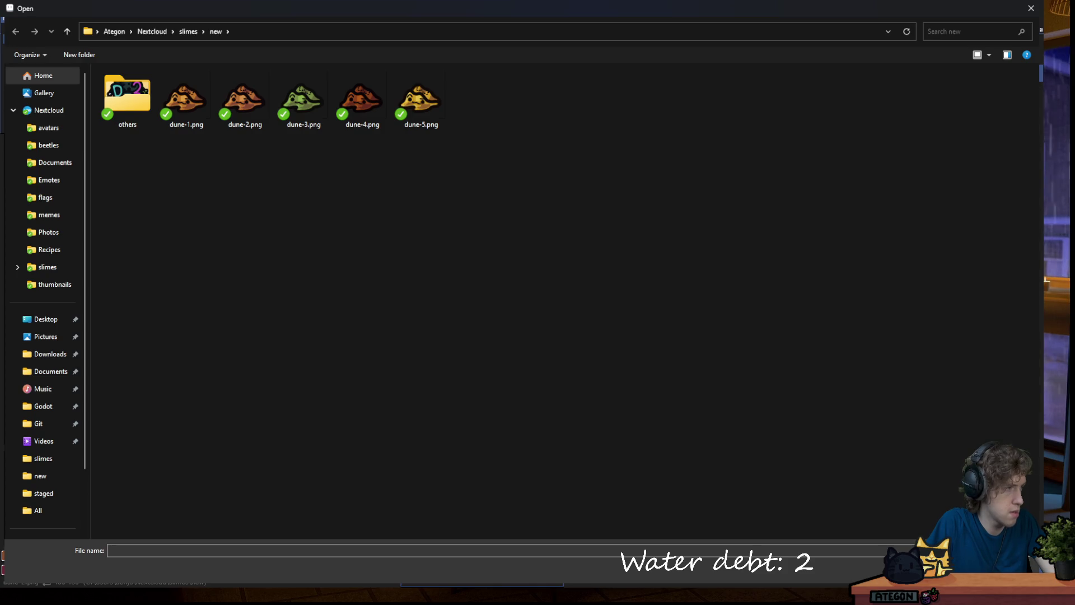
click(230, 120)
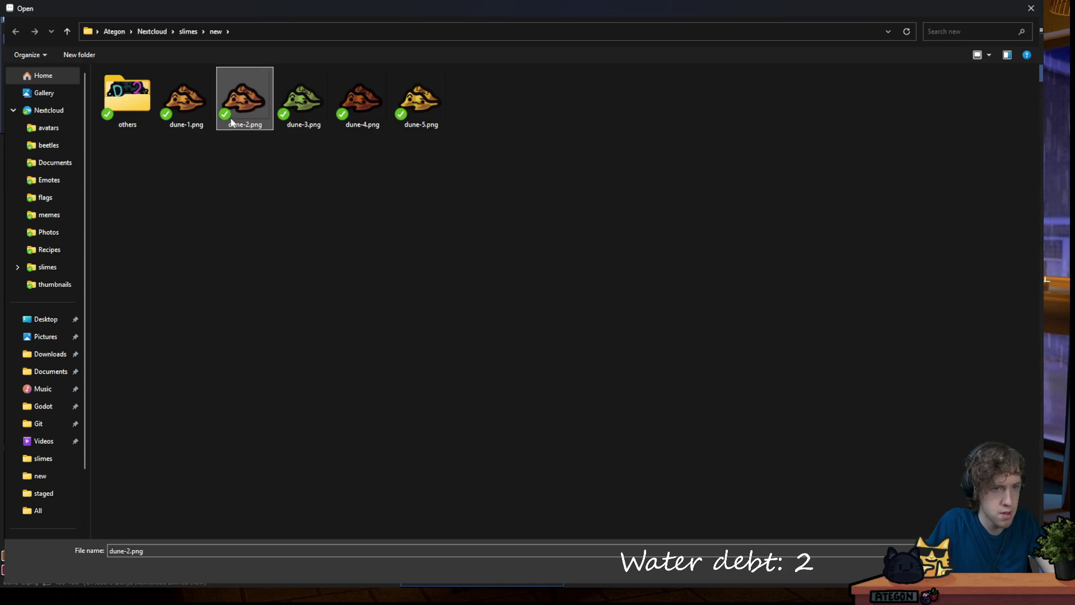
click(317, 99)
double_click(317, 99)
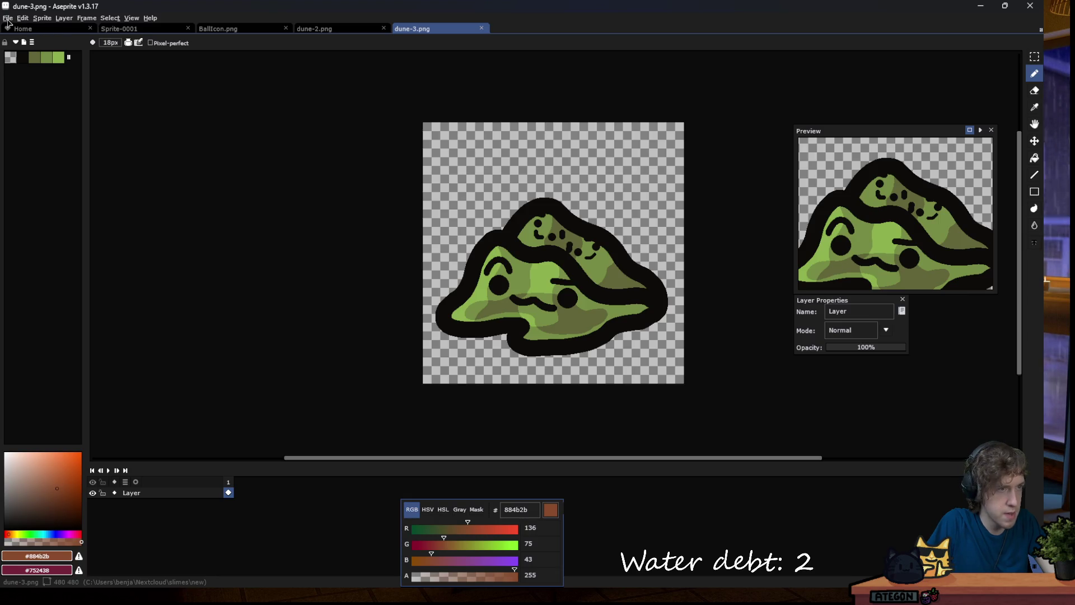
Turn dune-3 pale grey-green with saturation -60 and lightness 35.
click(21, 20)
mouse_move(42, 18)
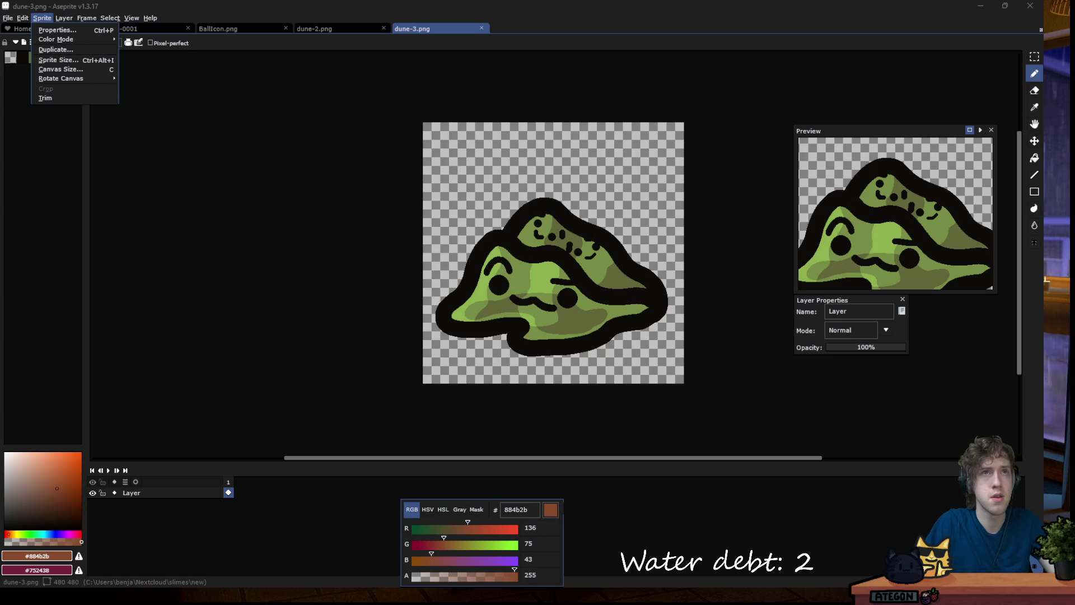
mouse_move(87, 222)
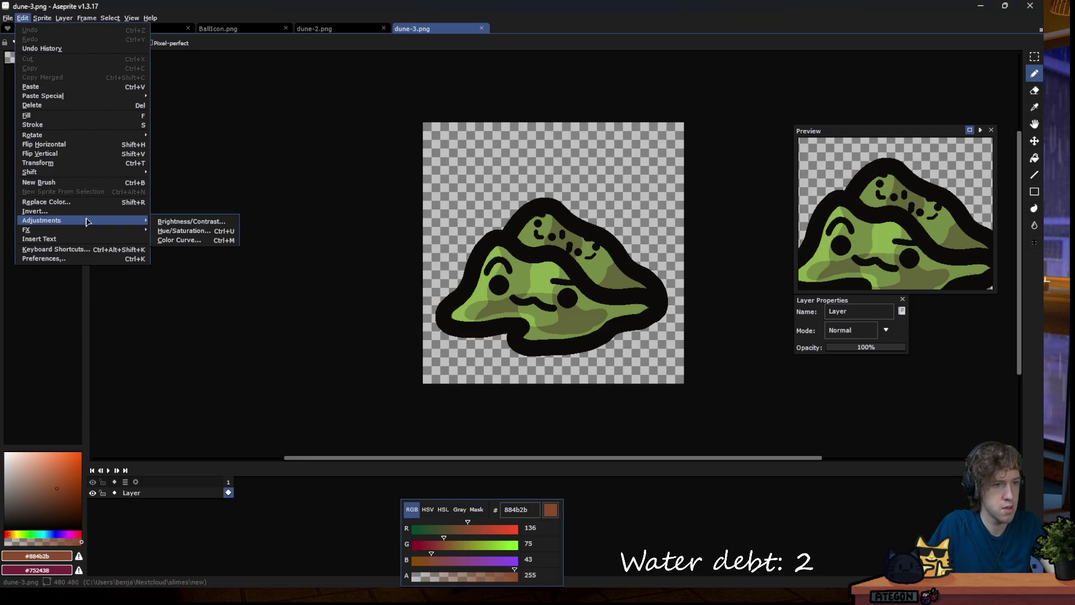
click(184, 231)
mouse_move(738, 174)
mouse_down()
mouse_move(719, 181)
mouse_move(751, 193)
mouse_up()
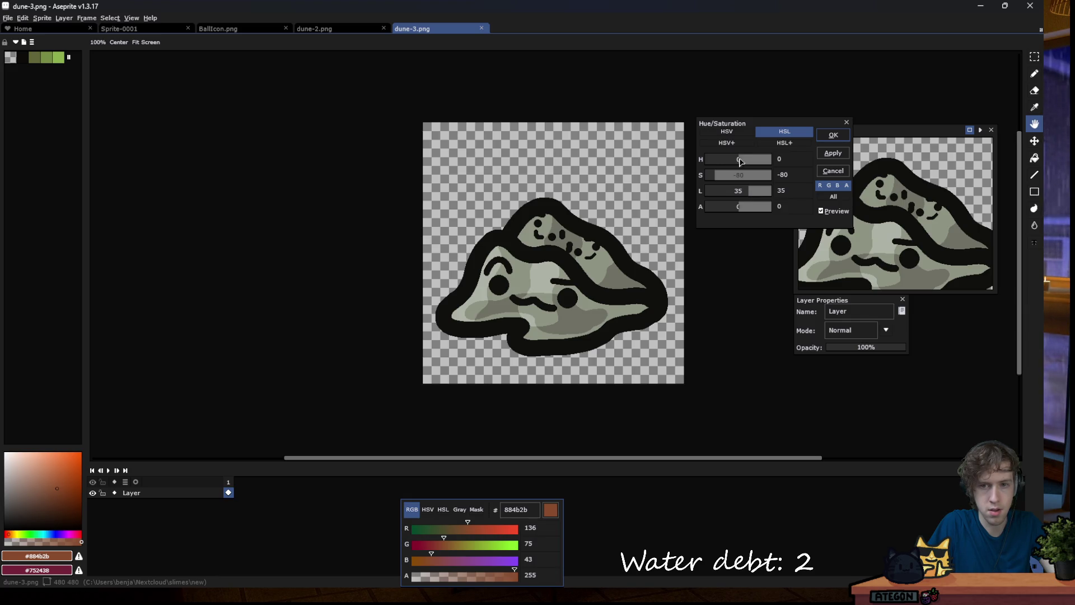
scroll(725, 179, up, 20)
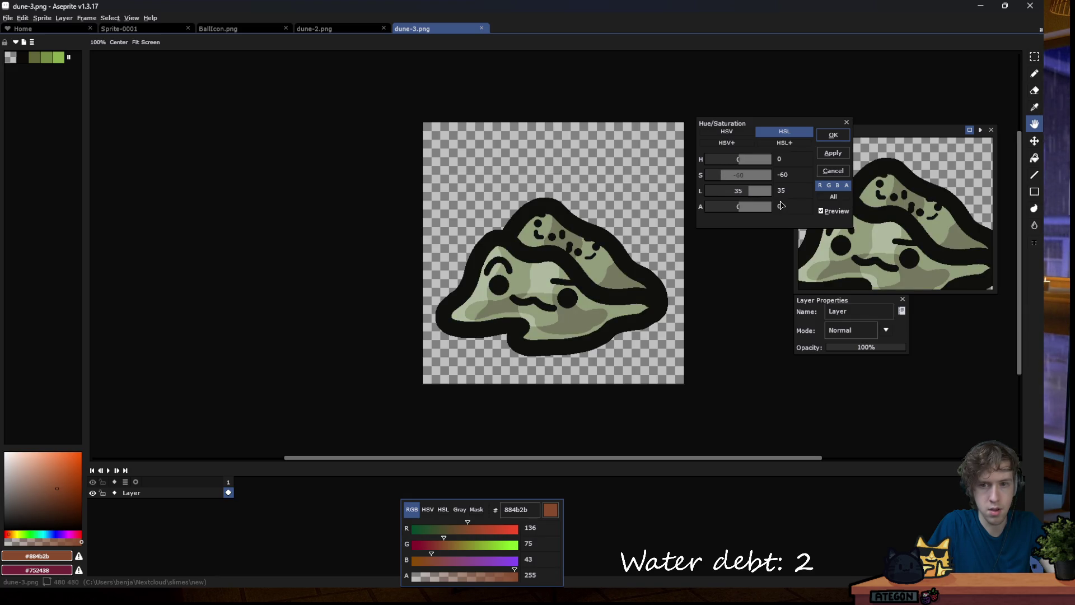
click(833, 140)
key(b)
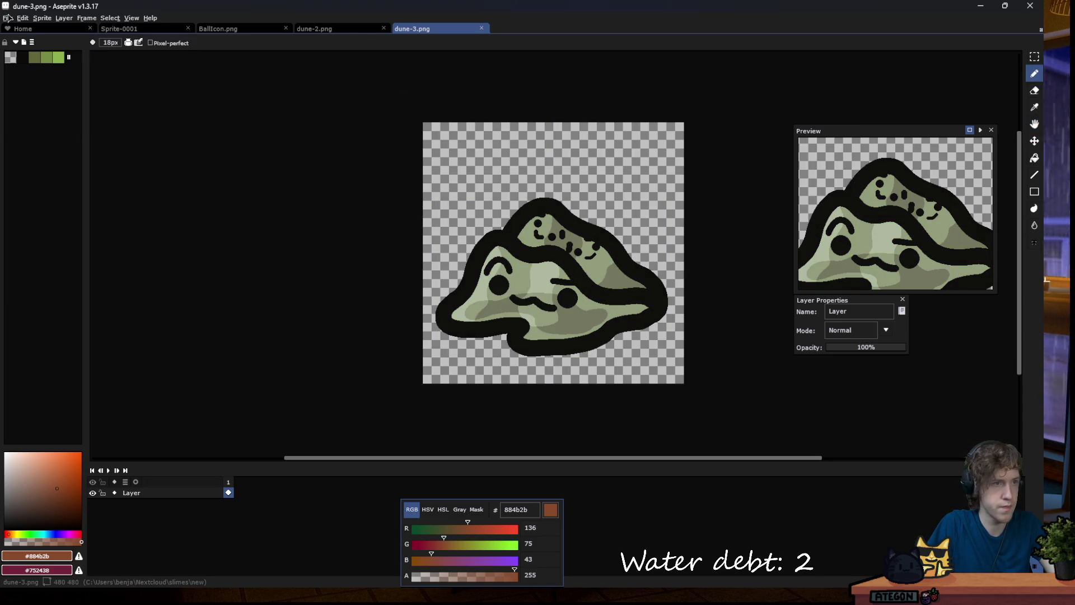
click(8, 18)
Bring up the Open window (Ctrl+O) to view all five dune files in slimes/new.
key(ctrl+o)
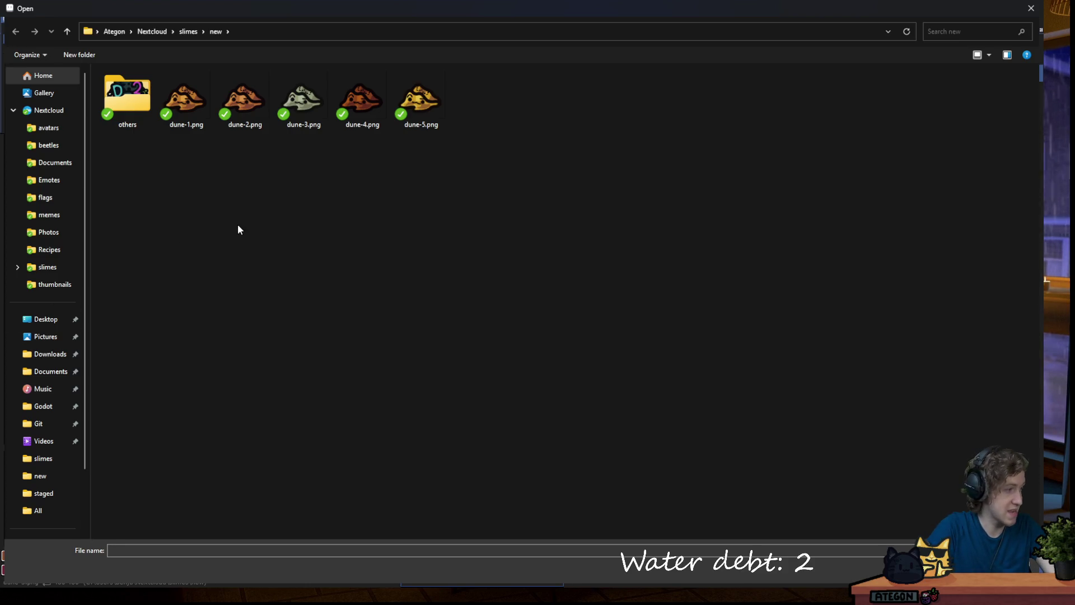
key(super+shift+s)
drag(157, 68, 468, 136)
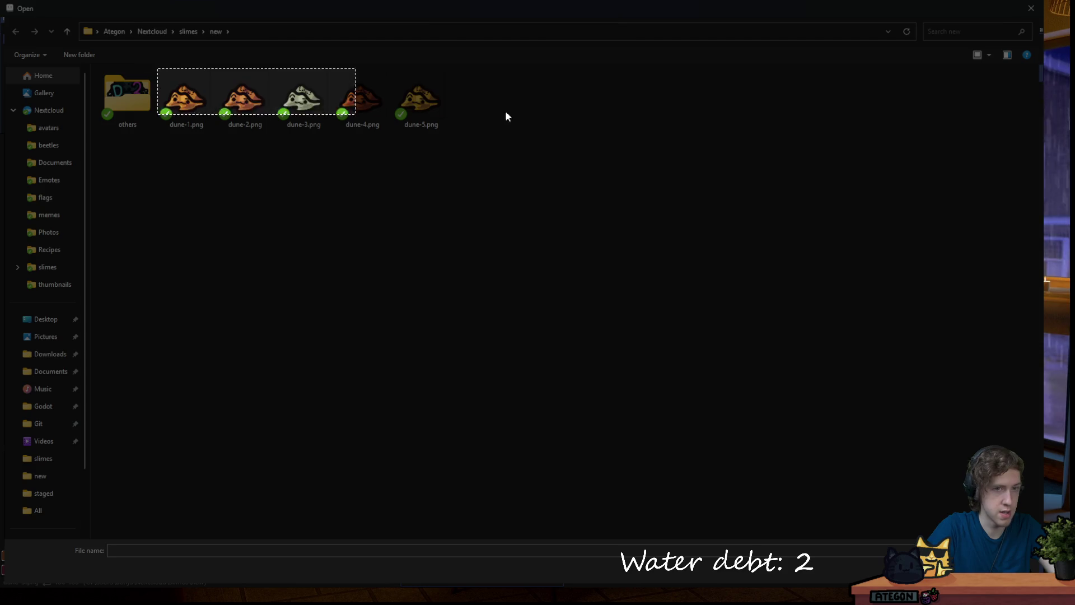